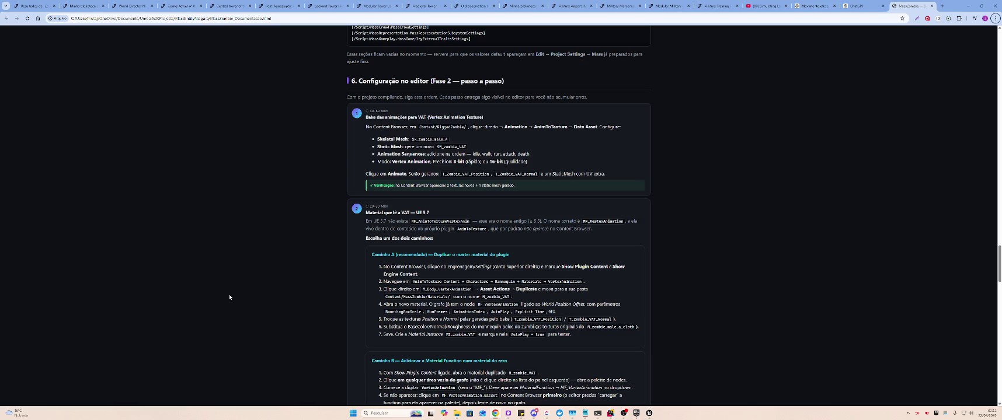
Following the guide, open the AnimToTexture mannequin's Materials folder in the Content Browser
{"action": "mouse_move", "coordinate": [310, 6]}
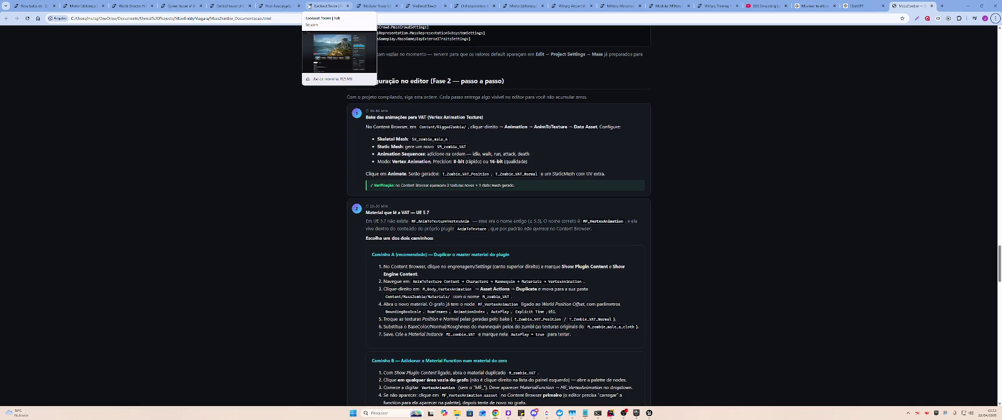
{"action": "key", "text": "alt+Tab"}
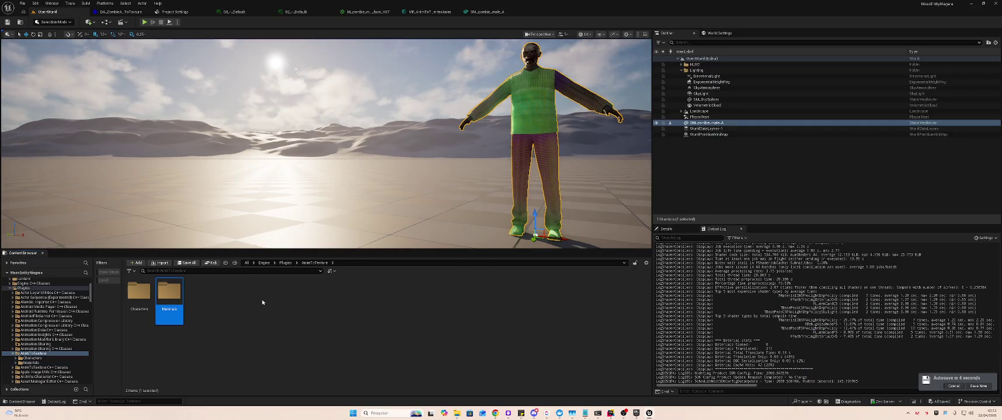
{"action": "key", "text": "alt+Tab"}
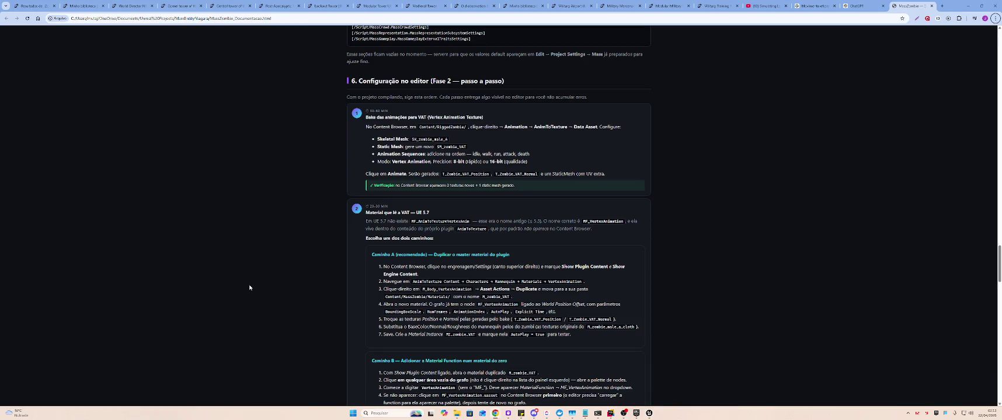
{"action": "key", "text": "alt+Tab"}
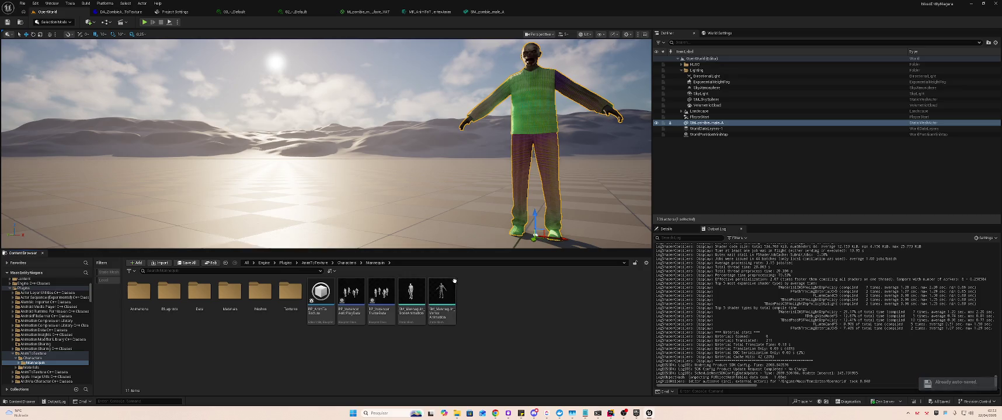
{"action": "key", "text": "alt+Tab"}
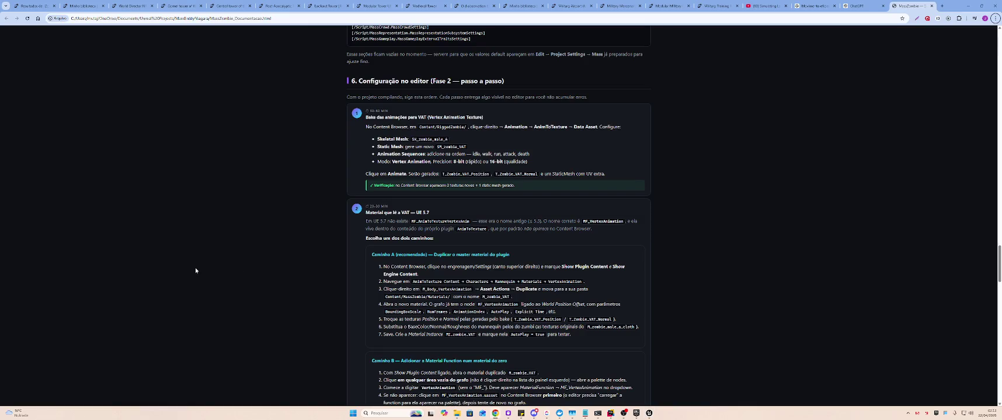
{"action": "key", "text": "alt+Tab"}
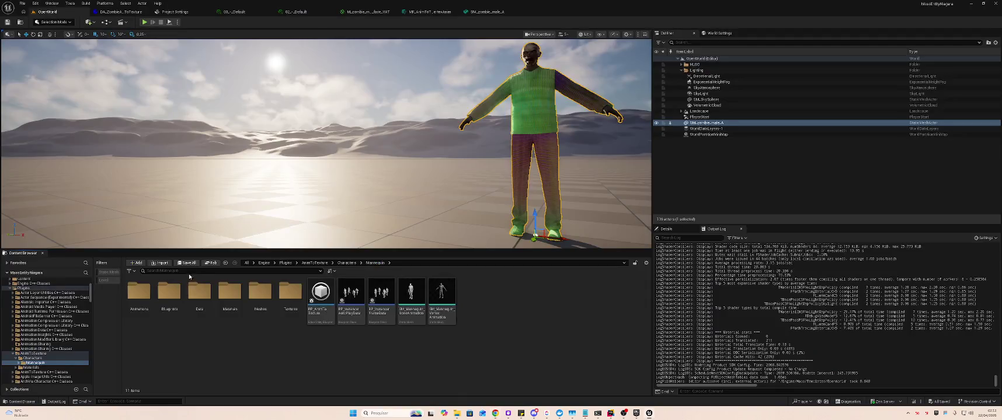
{"action": "left_click", "coordinate": [229, 289]}
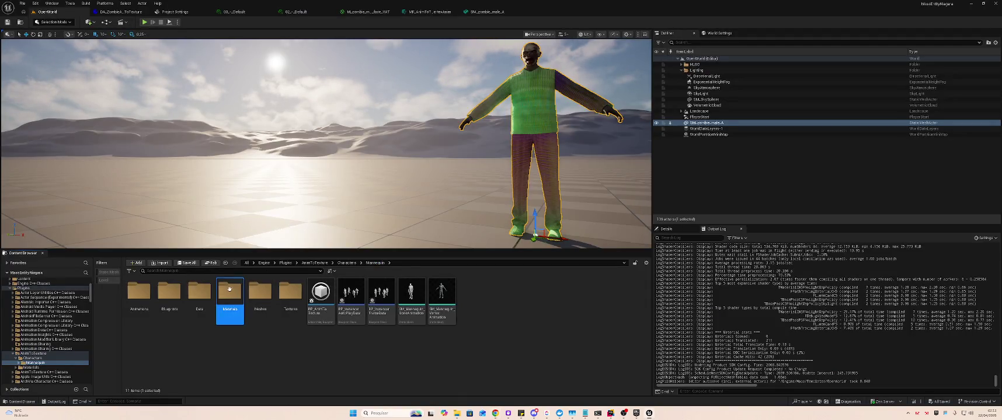
{"action": "double_click", "coordinate": [230, 289]}
Open the VertexAnimation folder and select the M_Body_VertexAnimation material
{"action": "key", "text": "alt+Tab"}
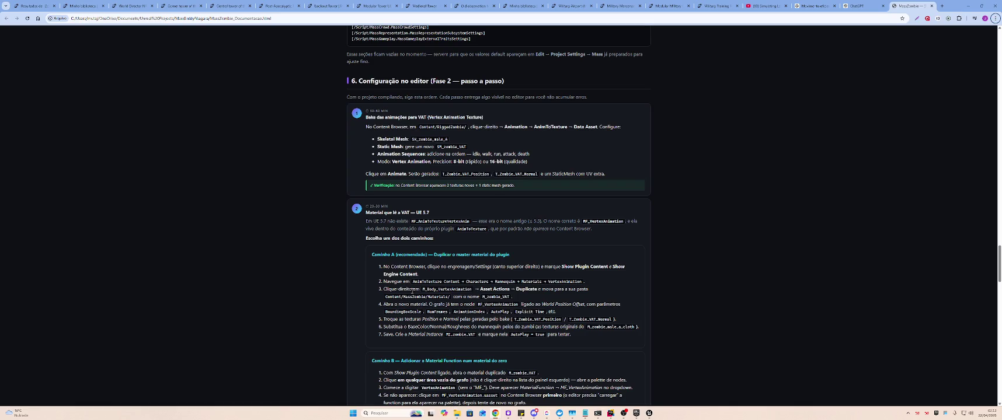
{"action": "key", "text": "alt+Tab"}
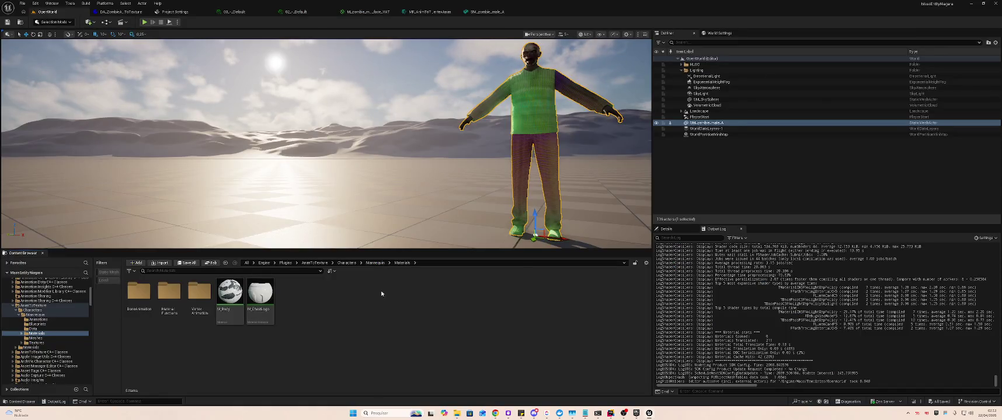
{"action": "key", "text": "alt+Tab"}
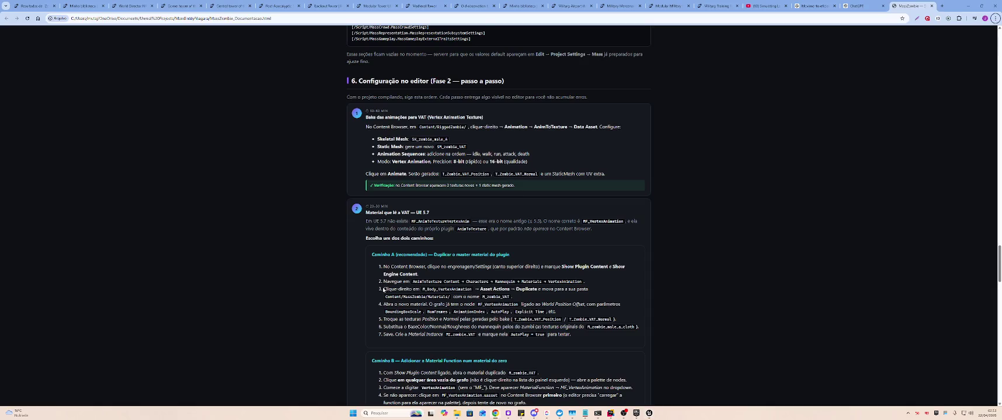
{"action": "key", "text": "alt+Tab"}
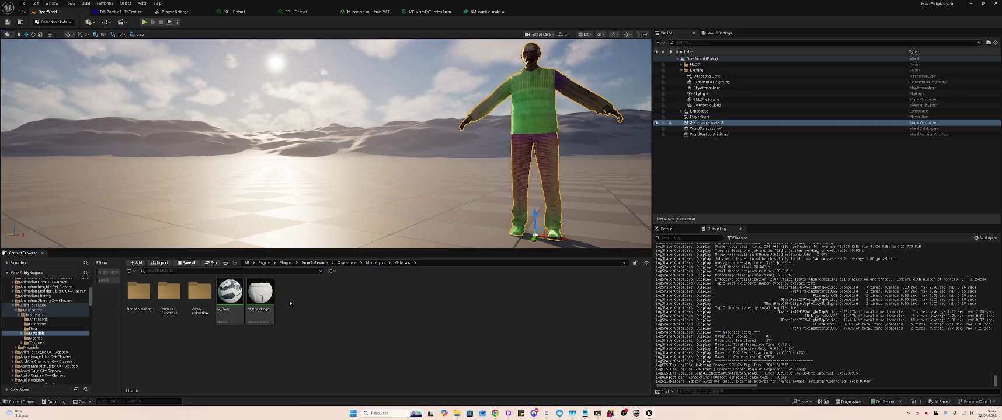
{"action": "double_click", "coordinate": [199, 292]}
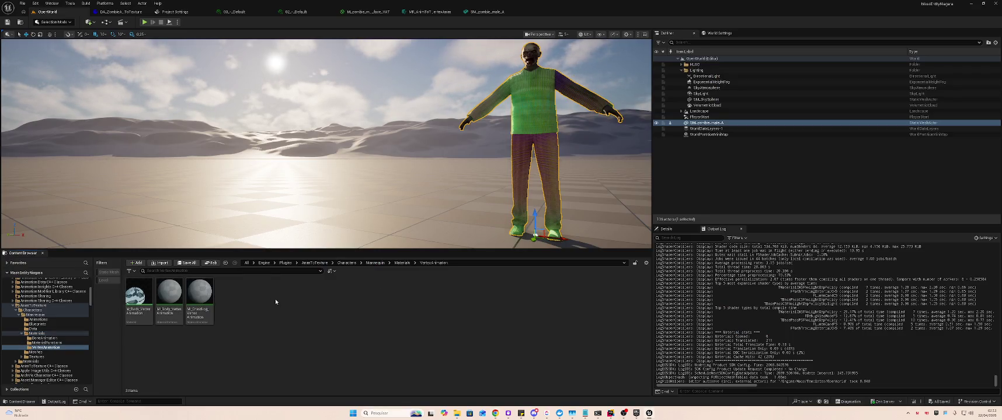
{"action": "key", "text": "alt+Tab"}
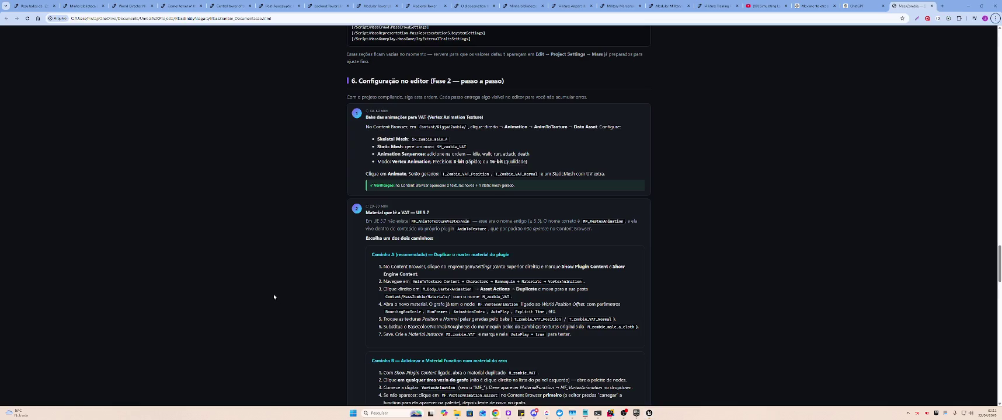
{"action": "key", "text": "alt+Tab"}
{"action": "left_click", "coordinate": [174, 297]}
{"action": "right_click", "coordinate": [176, 295]}
{"action": "key", "text": "alt+Tab"}
{"action": "key", "text": "alt+Tab"}
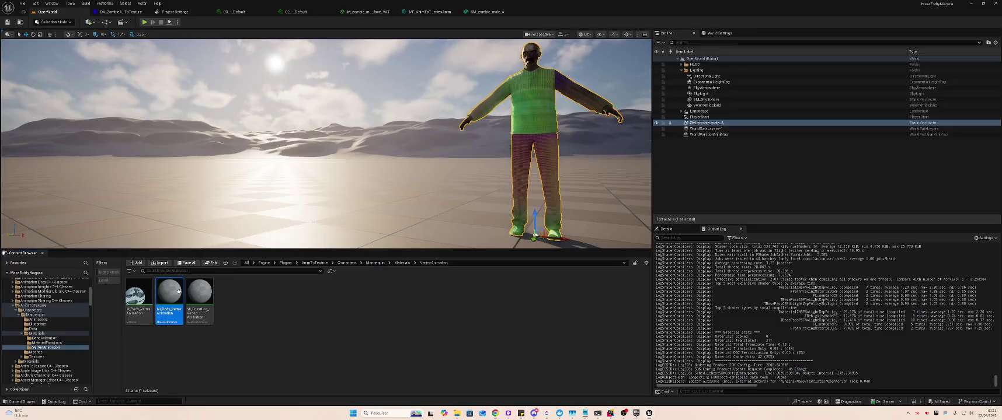
{"action": "right_click", "coordinate": [168, 297]}
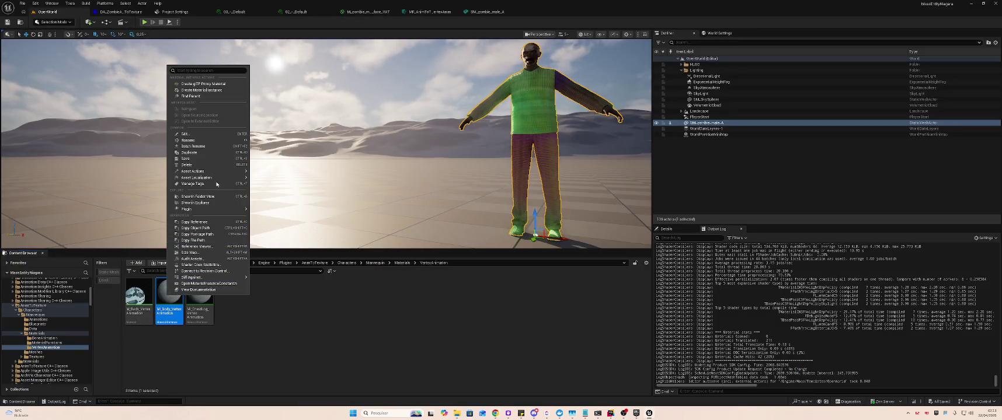
{"action": "mouse_move", "coordinate": [234, 171]}
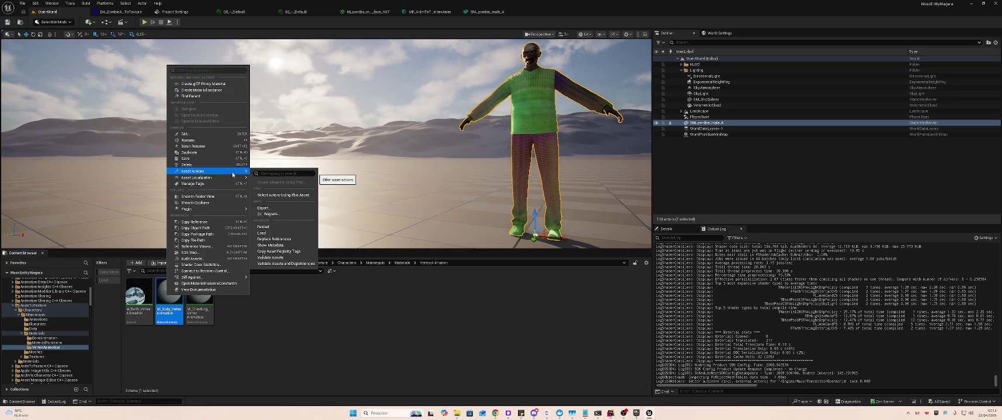
{"action": "key", "text": "alt+Tab"}
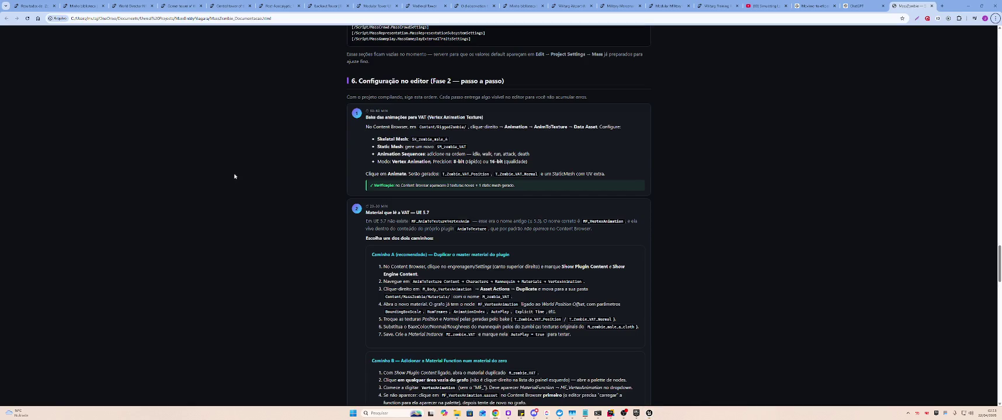
{"action": "key", "text": "alt+Tab"}
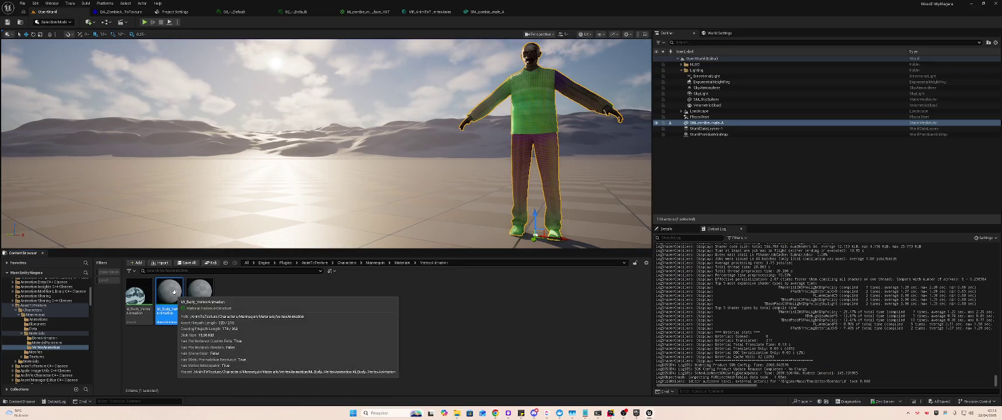
{"action": "right_click", "coordinate": [173, 292]}
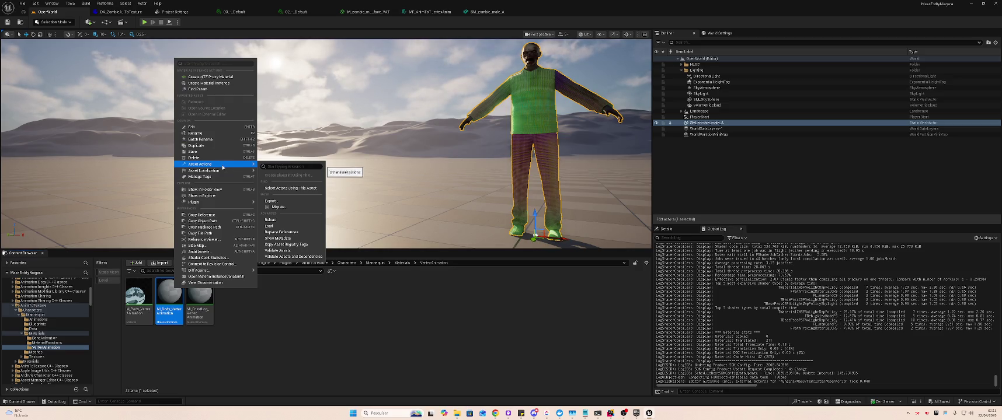
{"action": "left_click", "coordinate": [171, 355]}
{"action": "left_click", "coordinate": [174, 302]}
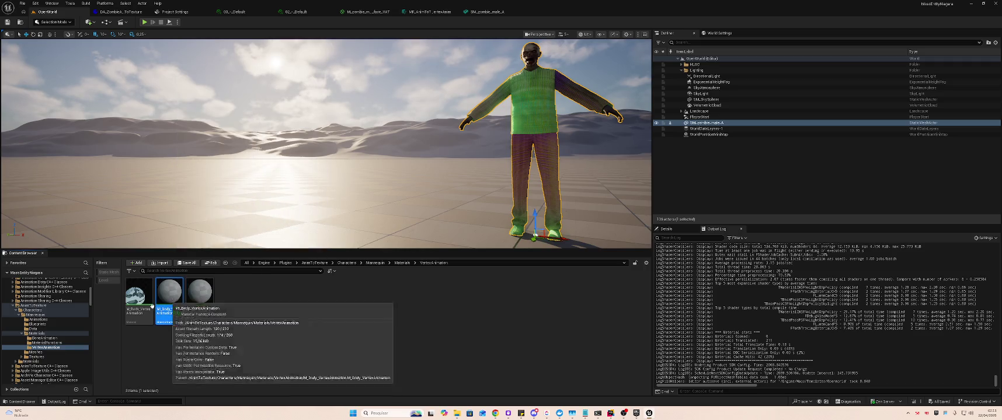
{"action": "scroll", "coordinate": [64, 308], "scroll_direction": "up", "scroll_amount": 10}
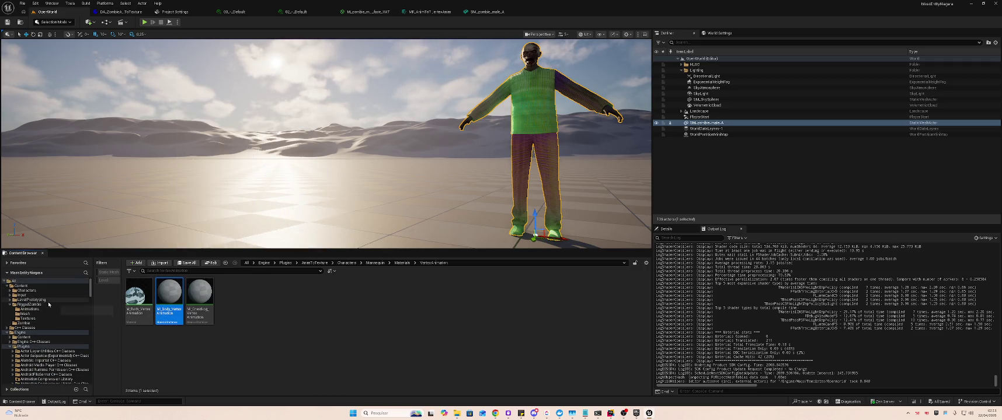
Paste a copy of the material into RiggedZombie, then browse the plugin's MaterialFunctions folder
{"action": "left_click", "coordinate": [62, 304]}
{"action": "key", "text": "ctrl+v"}
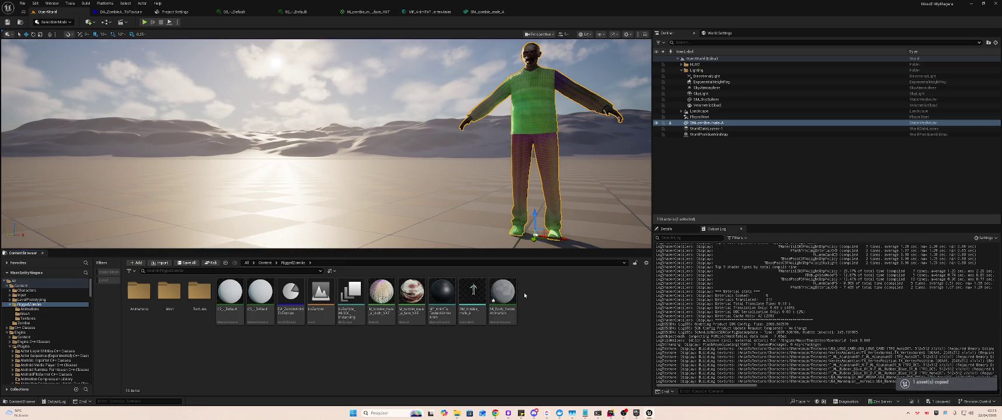
{"action": "scroll", "coordinate": [54, 341], "scroll_direction": "down", "scroll_amount": 10}
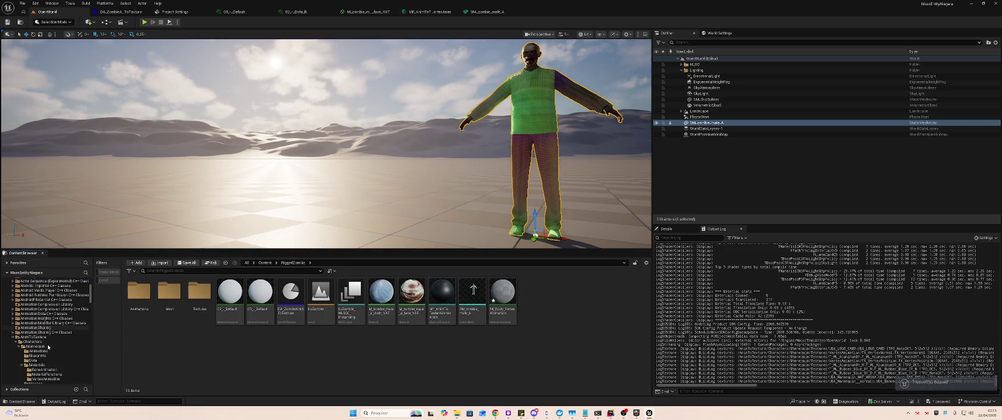
{"action": "scroll", "coordinate": [53, 341], "scroll_direction": "down", "scroll_amount": 2}
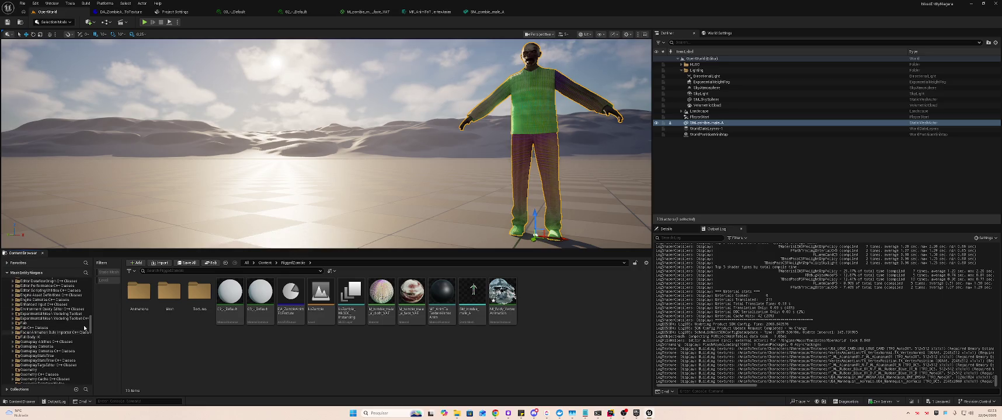
{"action": "left_click_drag", "start_coordinate": [92, 326], "coordinate": [92, 294]}
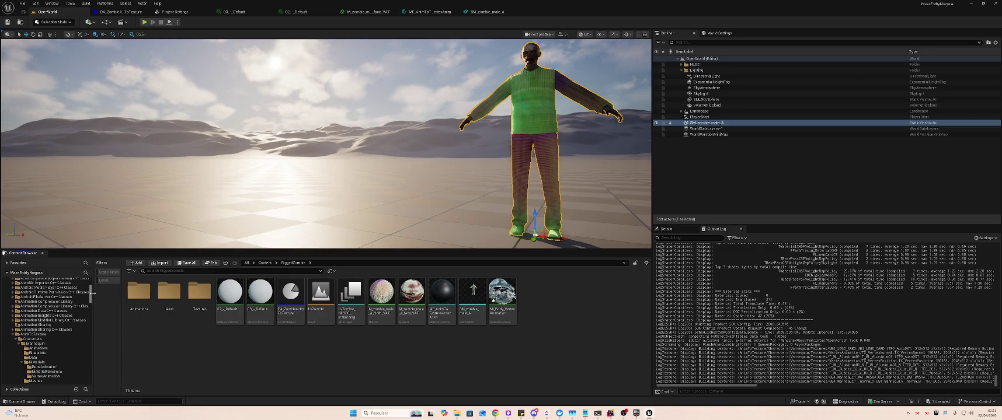
{"action": "left_click", "coordinate": [55, 372]}
Check the guide and return to the RiggedZombie folder
{"action": "key", "text": "alt+Tab"}
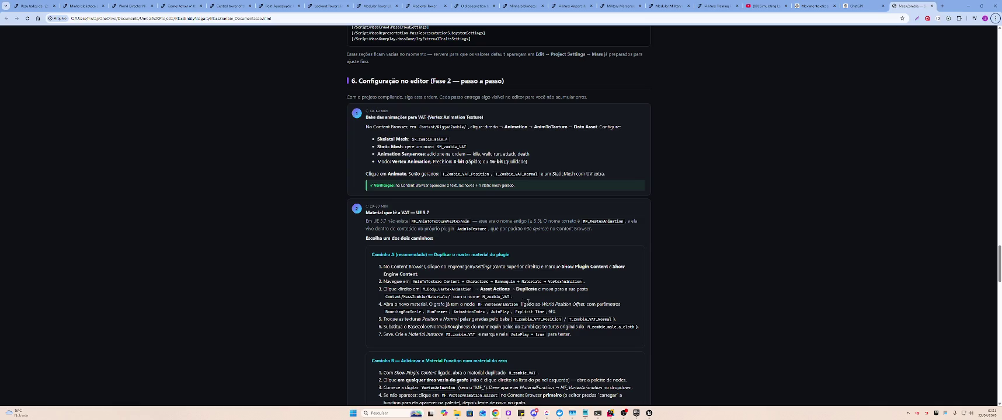
{"action": "key", "text": "alt+Tab"}
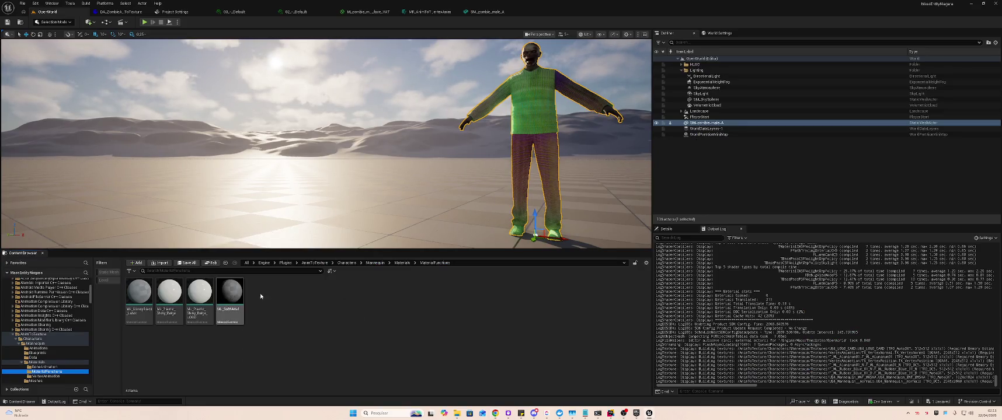
{"action": "key", "text": "alt+Tab"}
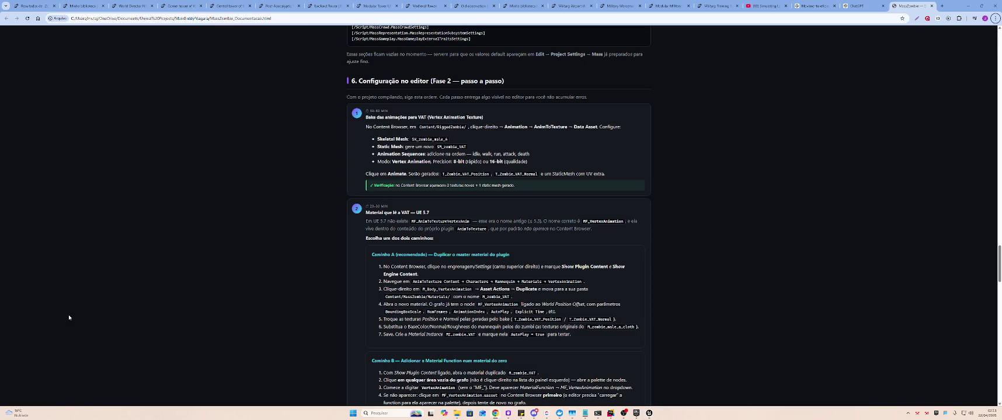
{"action": "key", "text": "alt+Tab"}
{"action": "left_click", "coordinate": [43, 304]}
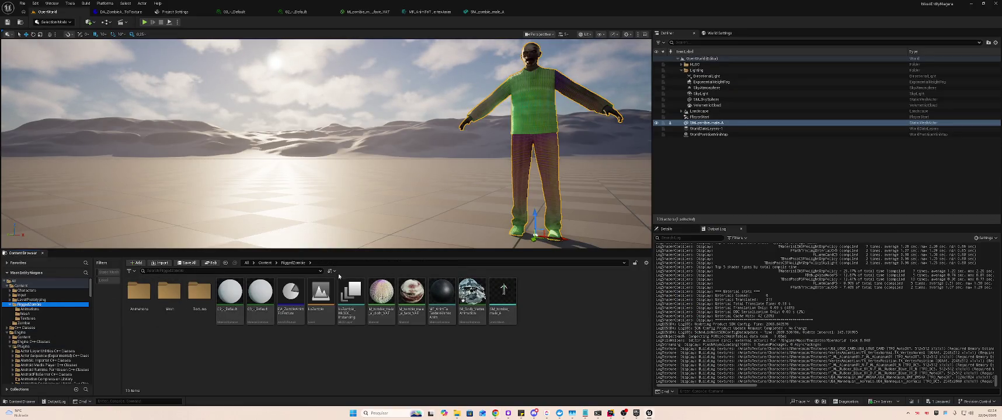
{"action": "left_click", "coordinate": [554, 282]}
Rename the pasted copy to MI_Body_VAT and recheck the guide
{"action": "left_click", "coordinate": [471, 289]}
{"action": "key", "text": "F2"}
{"action": "type", "text": "ML_Bod"}
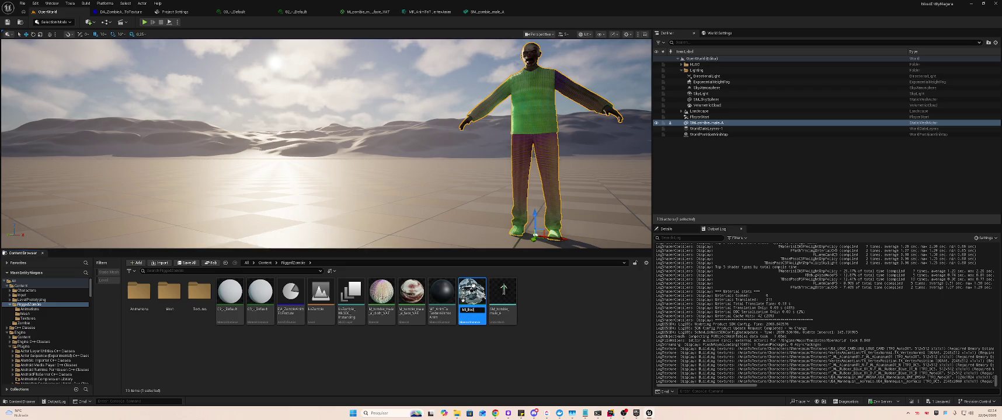
{"action": "type", "text": "AT"}
{"action": "key", "text": "Return"}
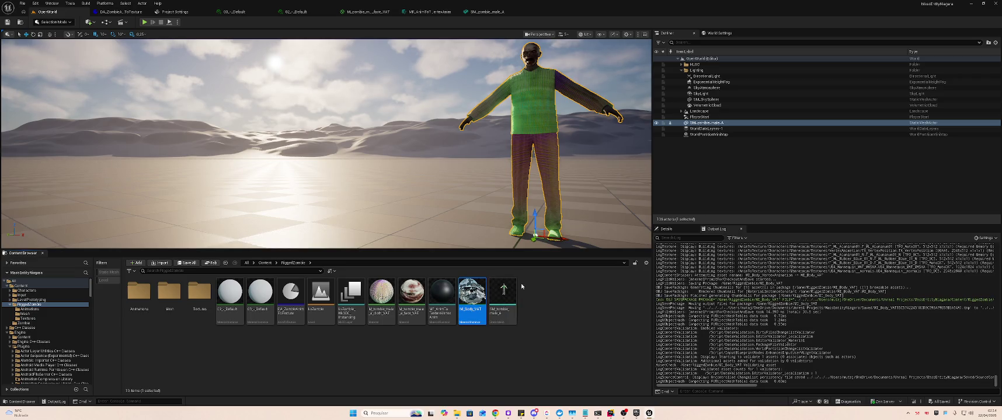
{"action": "key", "text": "alt+Tab"}
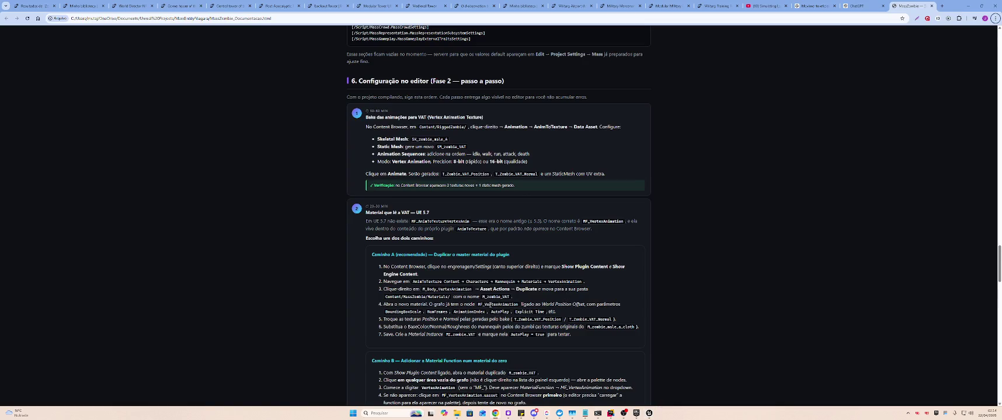
{"action": "key", "text": "alt+Tab"}
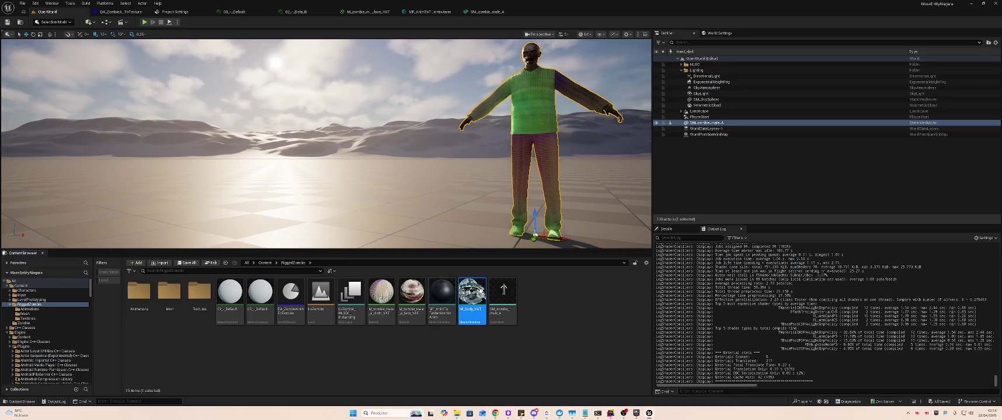
Open MI_Body_VAT, compare its Parent with the guide, and browse to M_Body_VertexAnimation
{"action": "double_click", "coordinate": [481, 294]}
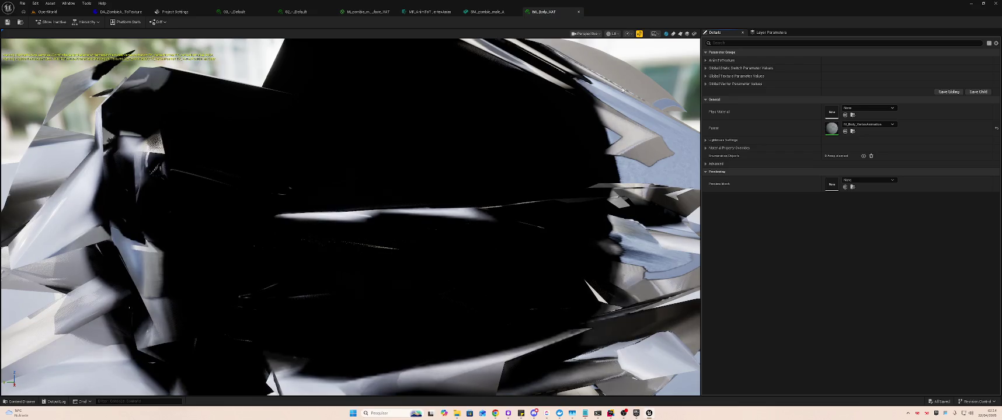
{"action": "key", "text": "alt+Tab"}
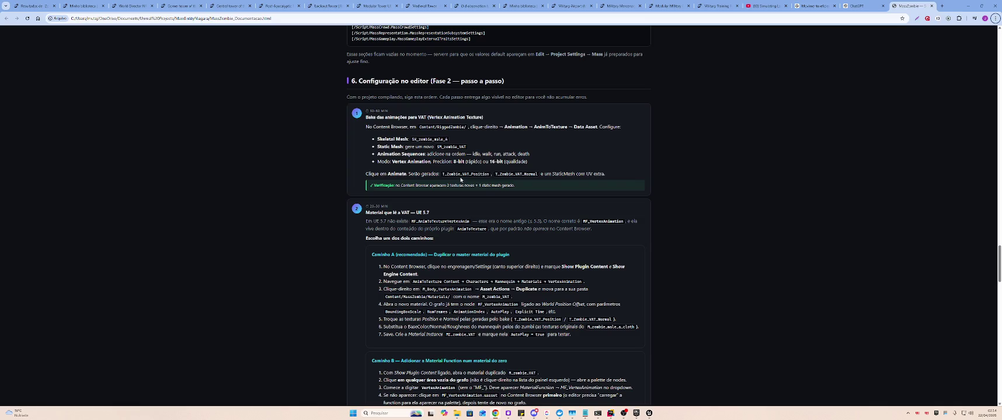
{"action": "key", "text": "alt+Tab"}
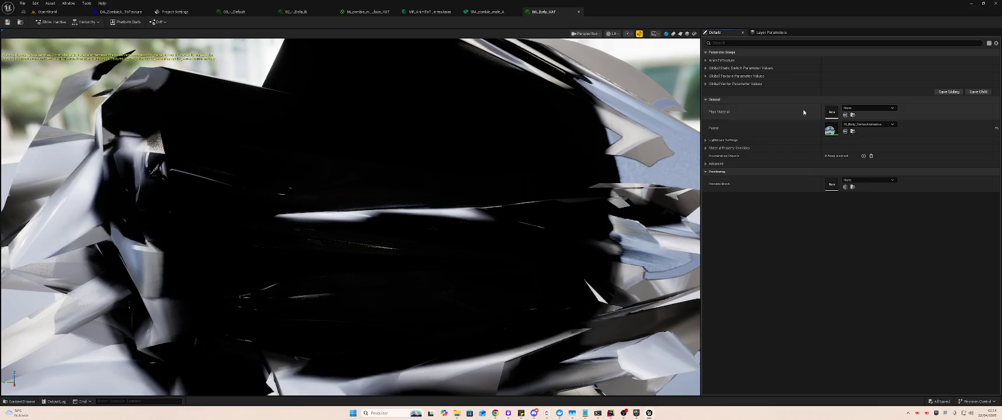
{"action": "left_click", "coordinate": [853, 131]}
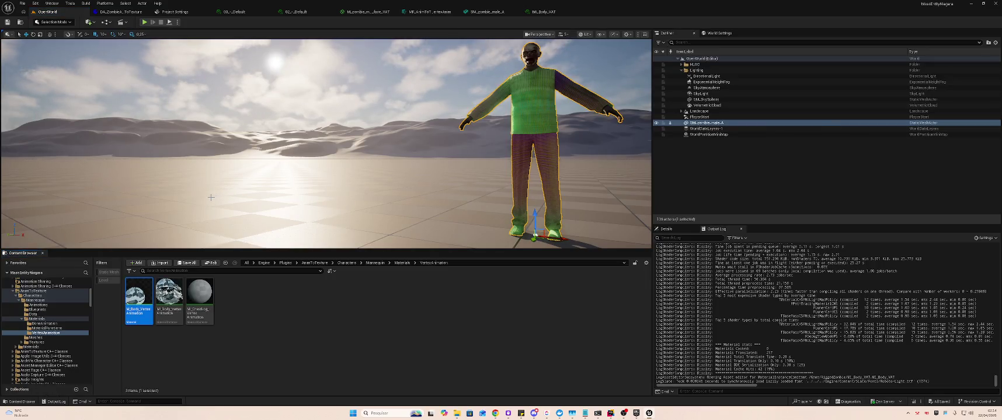
Paste a copy of M_Body_VertexAnimation into RiggedZombie and delete the old MI_Body_VAT
{"action": "scroll", "coordinate": [45, 304], "scroll_direction": "up", "scroll_amount": 10}
{"action": "left_click", "coordinate": [35, 305]}
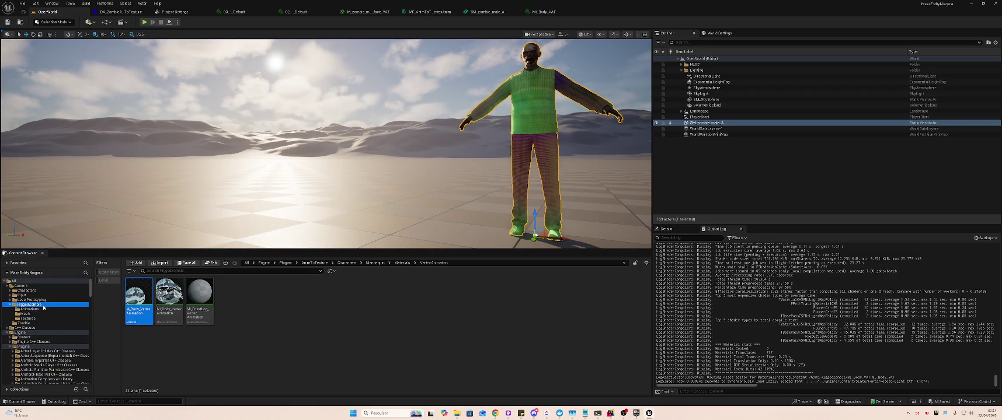
{"action": "key", "text": "ctrl+v"}
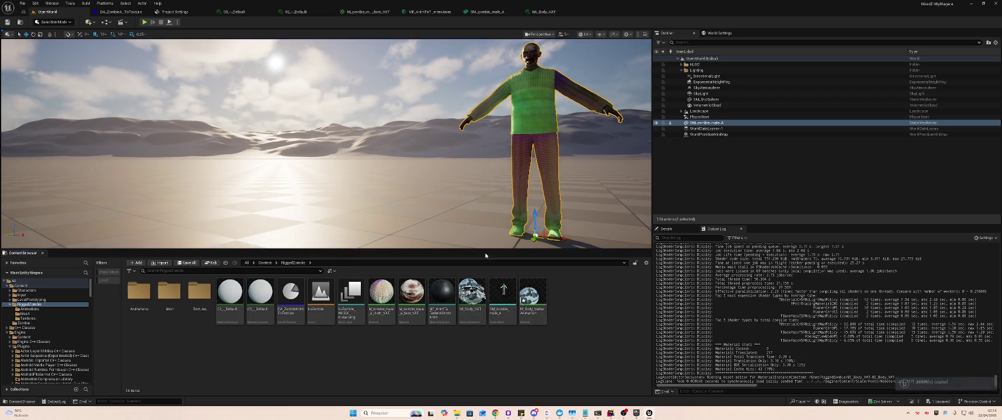
{"action": "left_click", "coordinate": [471, 292]}
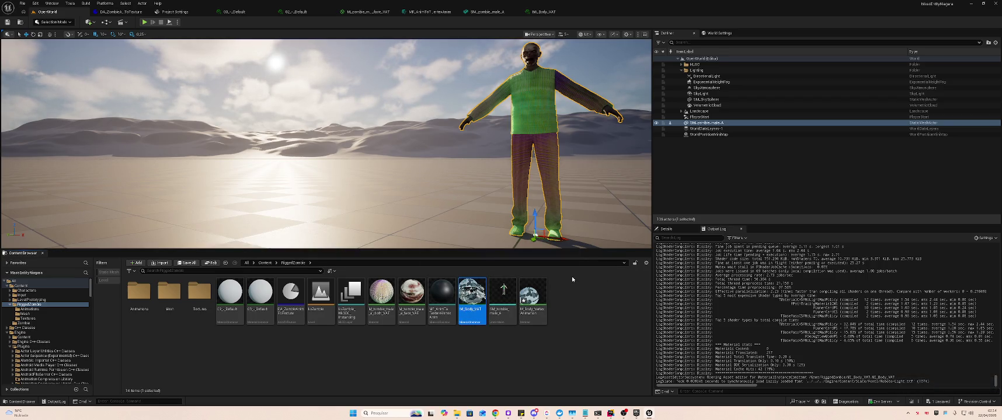
{"action": "left_click", "coordinate": [494, 293]}
Rename the pasted copy to M_Body_VAT
{"action": "key", "text": "F2"}
{"action": "key", "text": "End"}
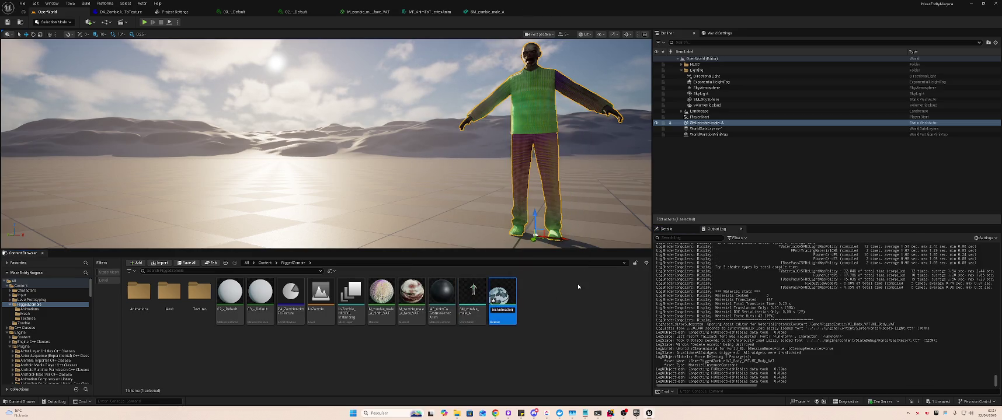
{"action": "key", "text": "BackSpace"}
{"action": "key", "text": "BackSpace"}
{"action": "key", "text": "BackSpace"}
{"action": "type", "text": "M_Body_VAT"}
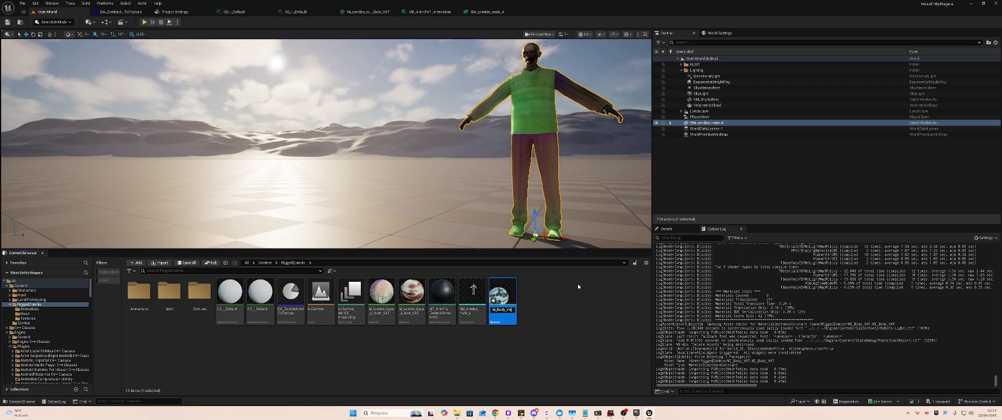
{"action": "key", "text": "Return"}
{"action": "key", "text": "alt+Tab"}
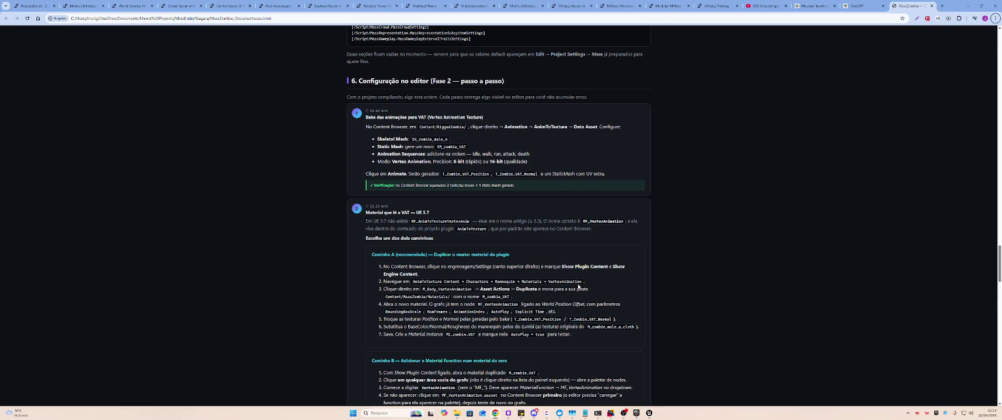
{"action": "key", "text": "alt+Tab"}
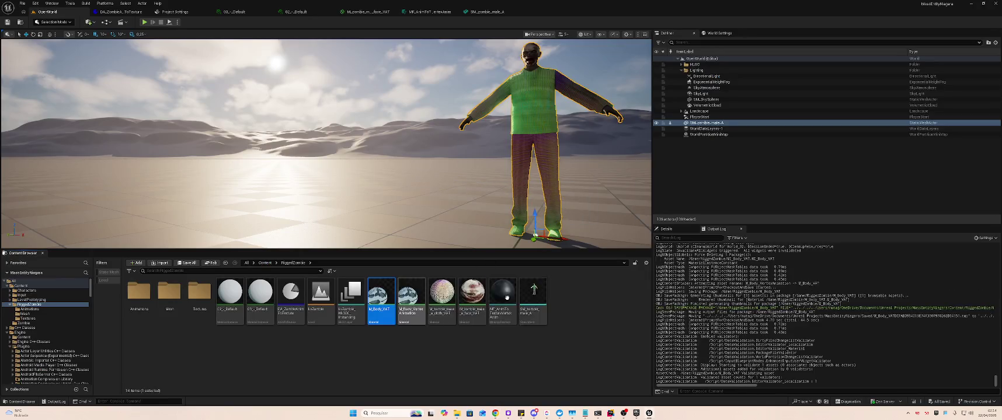
Open M_Body_VAT's graph and bring its output node into view, checking the guide
{"action": "double_click", "coordinate": [382, 295]}
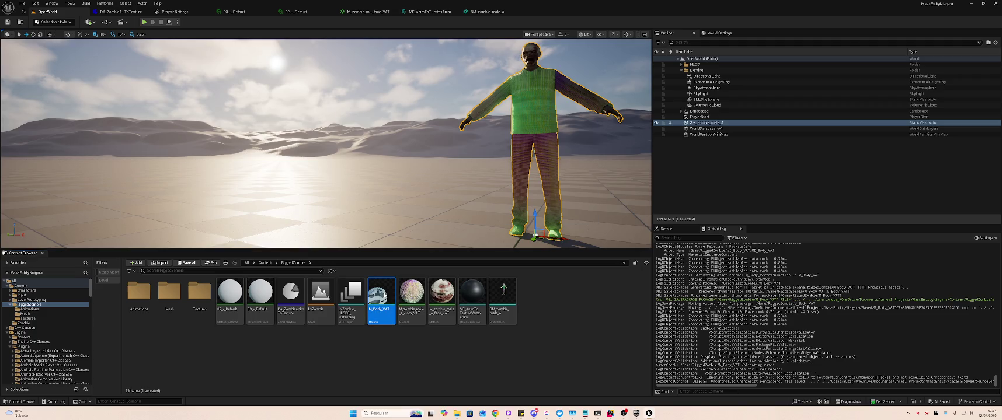
{"action": "scroll", "coordinate": [558, 272], "scroll_direction": "down", "scroll_amount": 5}
{"action": "scroll", "coordinate": [465, 240], "scroll_direction": "up", "scroll_amount": 6}
{"action": "key", "text": "alt+Tab"}
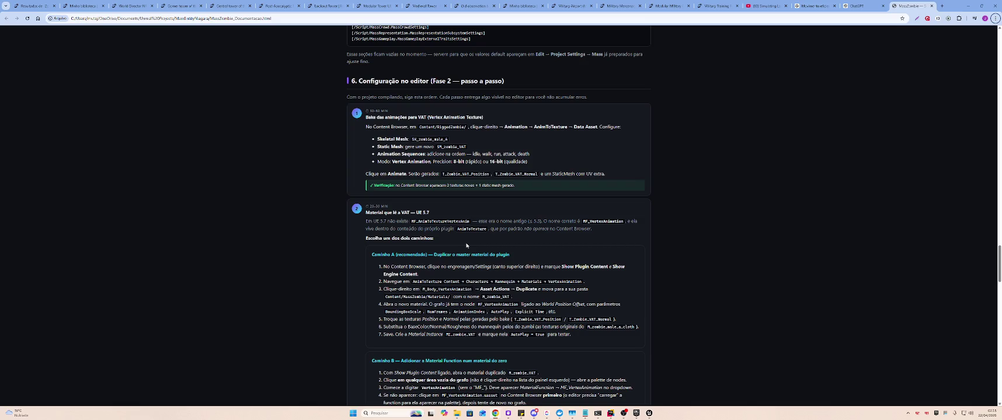
{"action": "key", "text": "alt+Tab"}
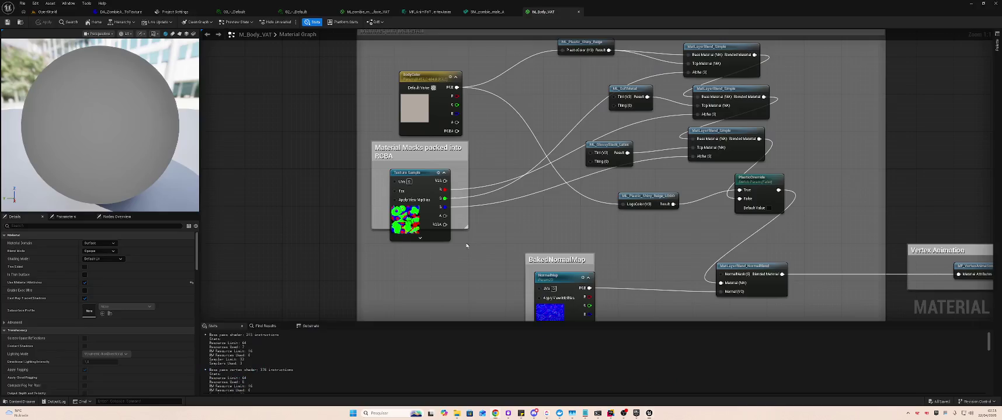
{"action": "left_click_drag", "start_coordinate": [739, 244], "coordinate": [609, 216]}
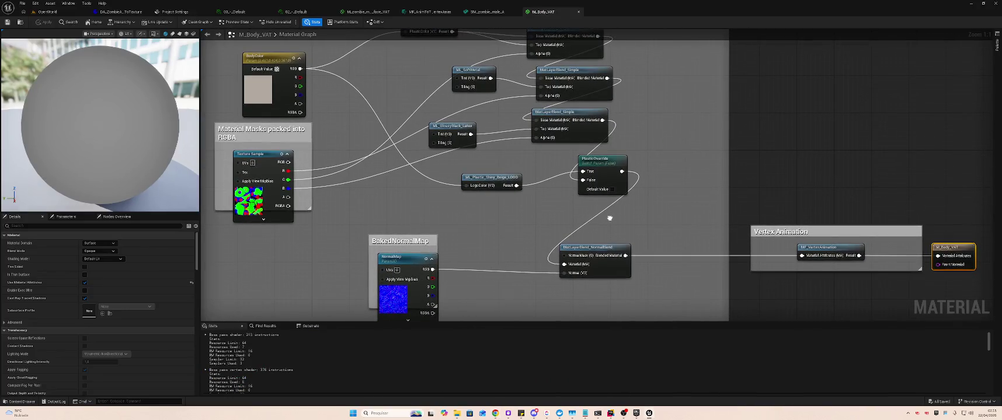
{"action": "key", "text": "alt+Tab"}
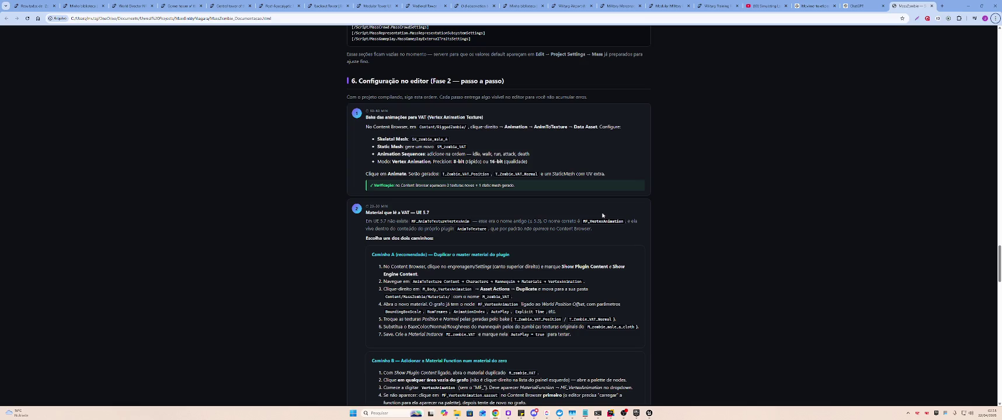
{"action": "key", "text": "alt+Tab"}
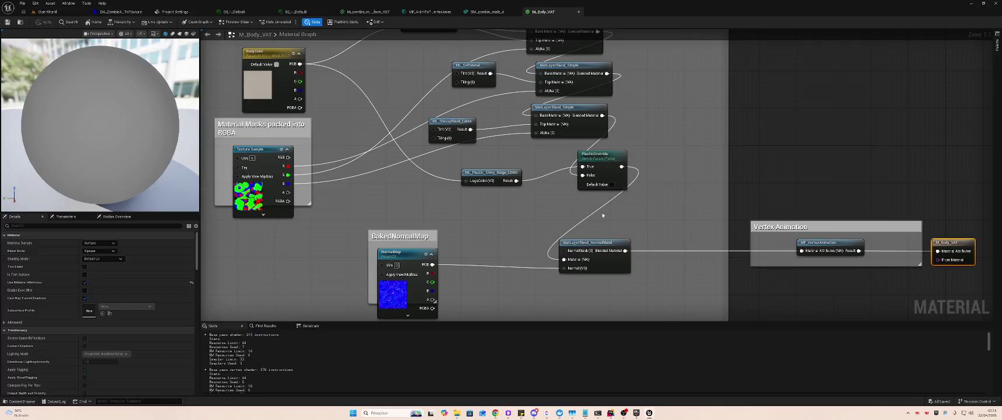
{"action": "key", "text": "alt+Tab"}
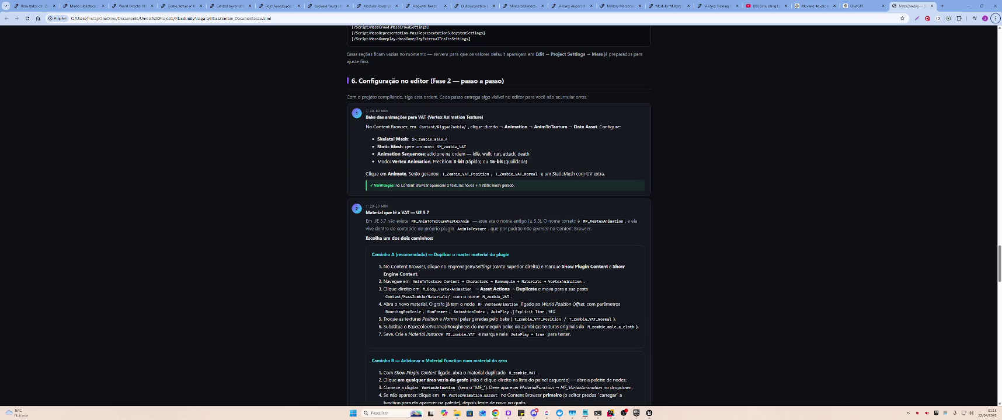
{"action": "key", "text": "alt+Tab"}
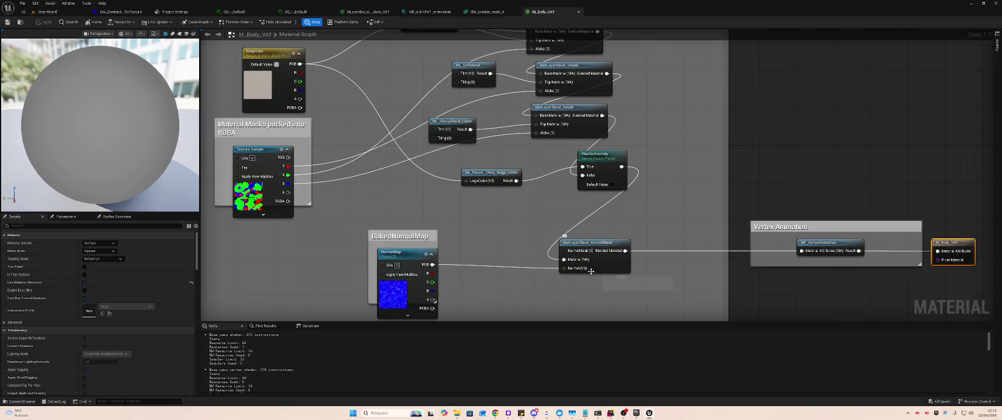
{"action": "key", "text": "alt+Tab"}
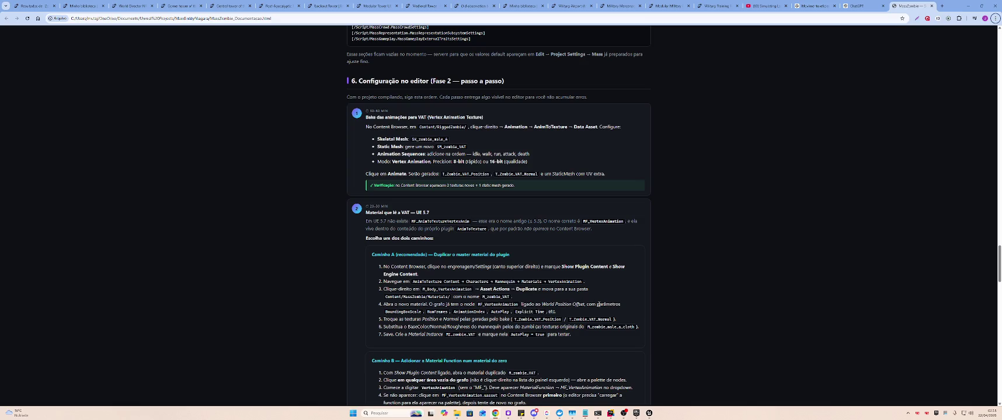
{"action": "key", "text": "alt+Tab"}
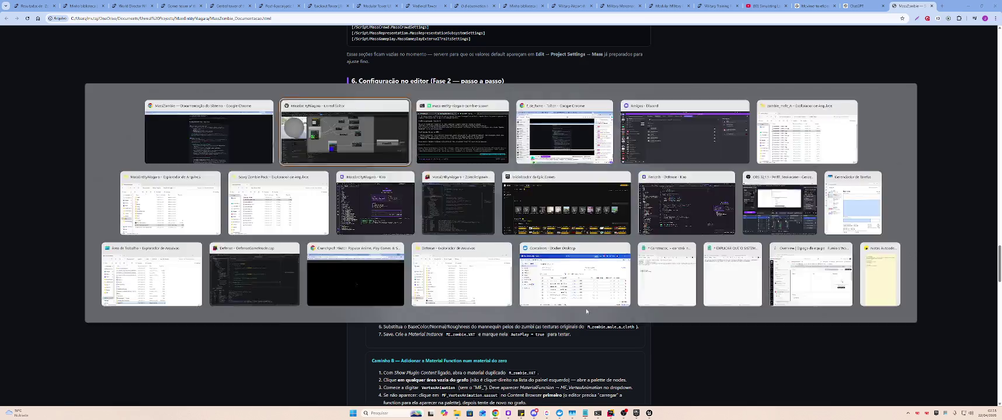
Review the base pass and vertex shader statistics, then minimize the editor to show the guide
{"action": "scroll", "coordinate": [540, 275], "scroll_direction": "down", "scroll_amount": 2}
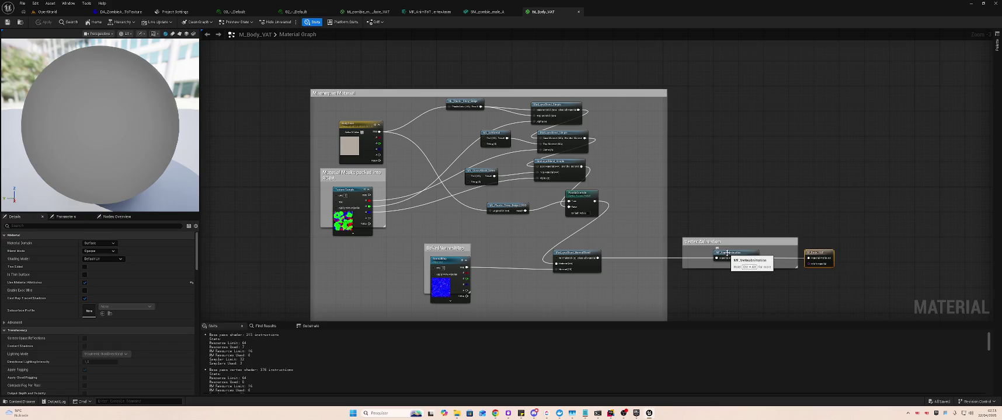
{"action": "scroll", "coordinate": [171, 298], "scroll_direction": "down", "scroll_amount": 3}
{"action": "scroll", "coordinate": [172, 302], "scroll_direction": "down", "scroll_amount": 10}
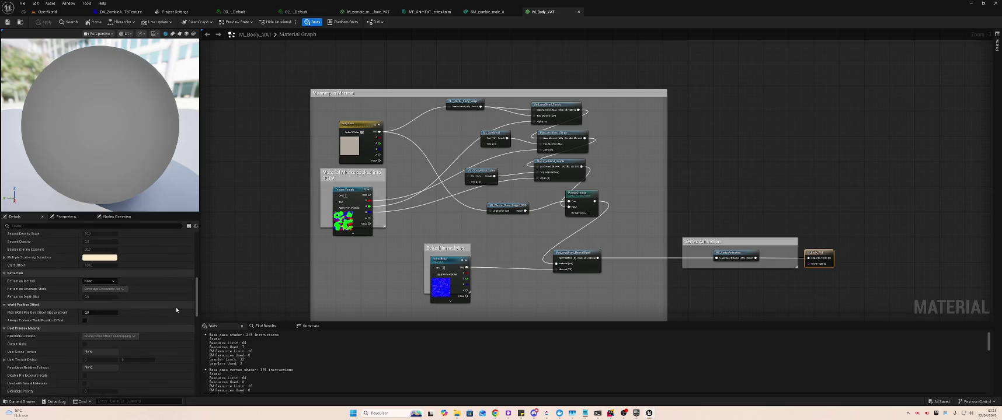
{"action": "scroll", "coordinate": [177, 307], "scroll_direction": "down", "scroll_amount": 10}
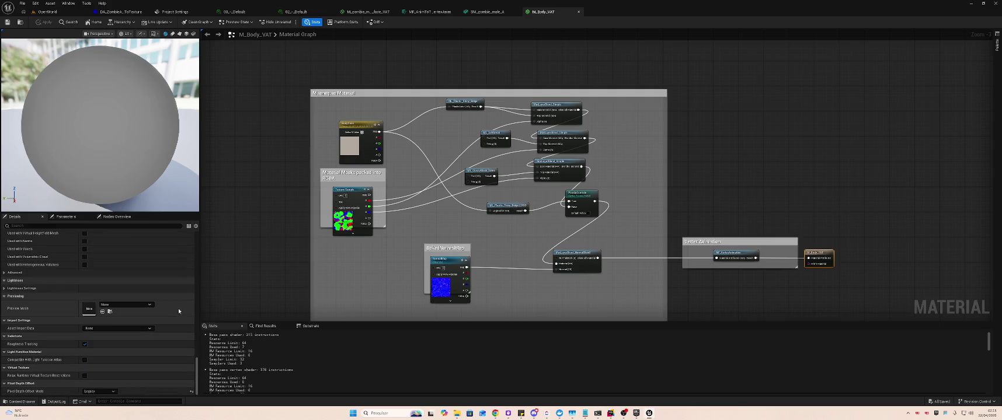
{"action": "left_click", "coordinate": [362, 351]}
{"action": "left_click", "coordinate": [384, 376]}
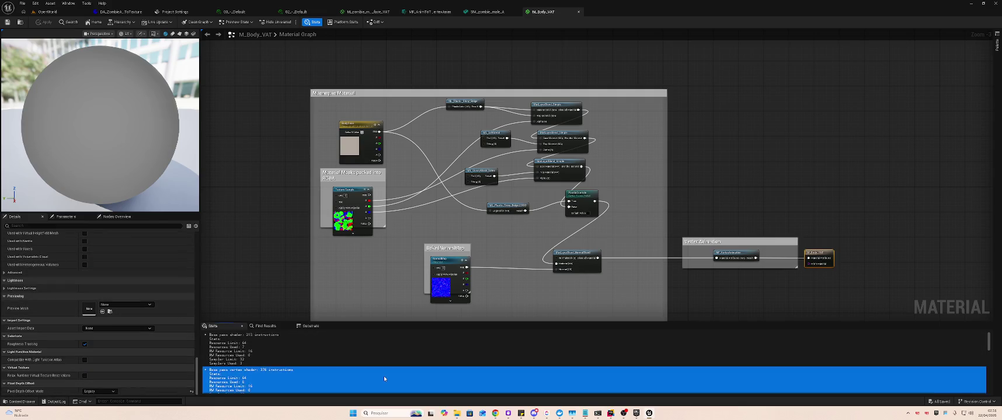
{"action": "left_click", "coordinate": [393, 354]}
{"action": "left_click", "coordinate": [388, 377]}
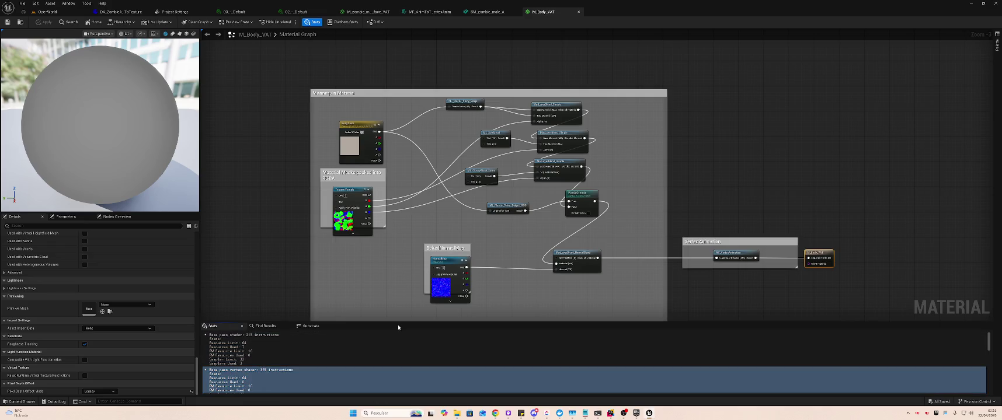
{"action": "left_click", "coordinate": [390, 341]}
{"action": "left_click", "coordinate": [467, 379]}
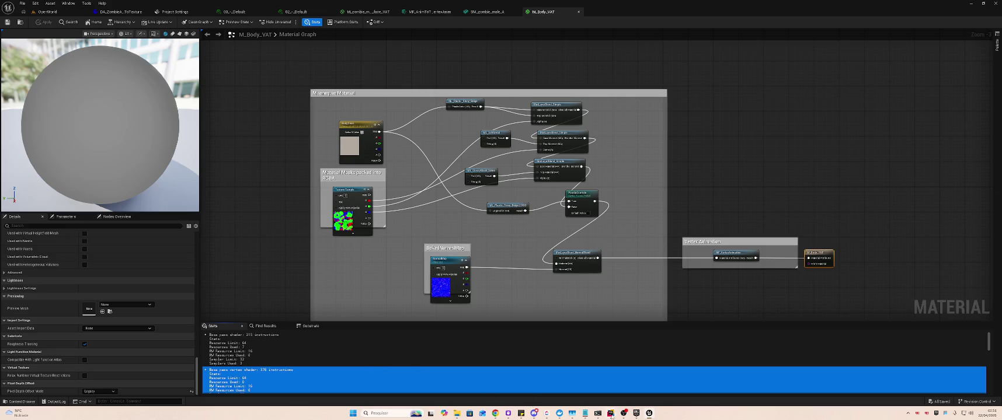
{"action": "left_click", "coordinate": [649, 414]}
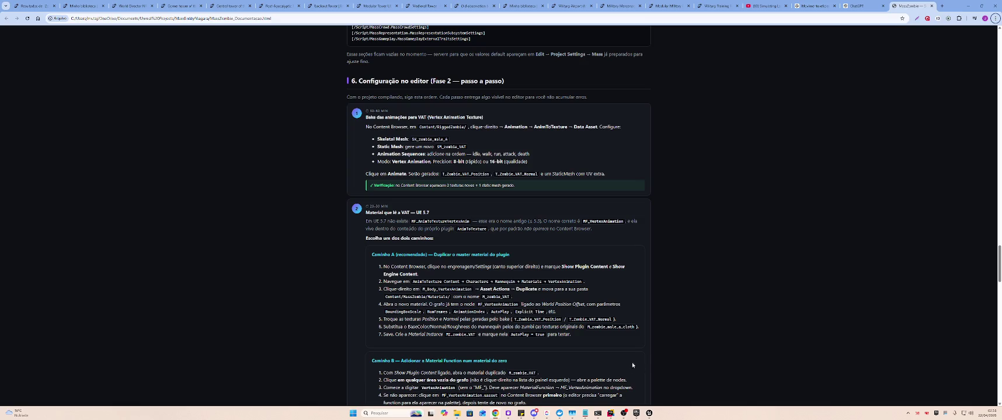
Select the guide text from step 2 to section 6, then clear the selection
{"action": "mouse_move", "coordinate": [600, 380]}
{"action": "left_mouse_down"}
{"action": "mouse_move", "coordinate": [314, 195]}
{"action": "mouse_move", "coordinate": [230, 96]}
{"action": "mouse_move", "coordinate": [264, 107]}
{"action": "mouse_move", "coordinate": [246, 74]}
{"action": "mouse_move", "coordinate": [251, 61]}
{"action": "left_mouse_up"}
{"action": "right_click", "coordinate": [252, 62]}
{"action": "left_click", "coordinate": [158, 110]}
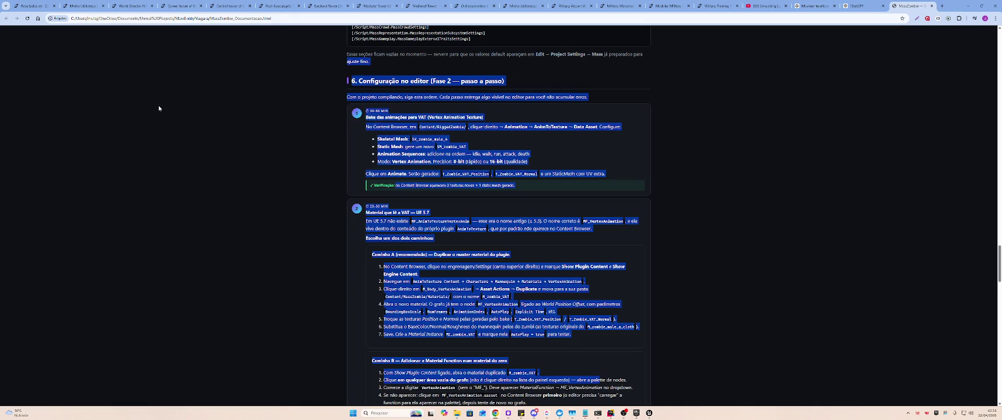
{"action": "left_click", "coordinate": [185, 140]}
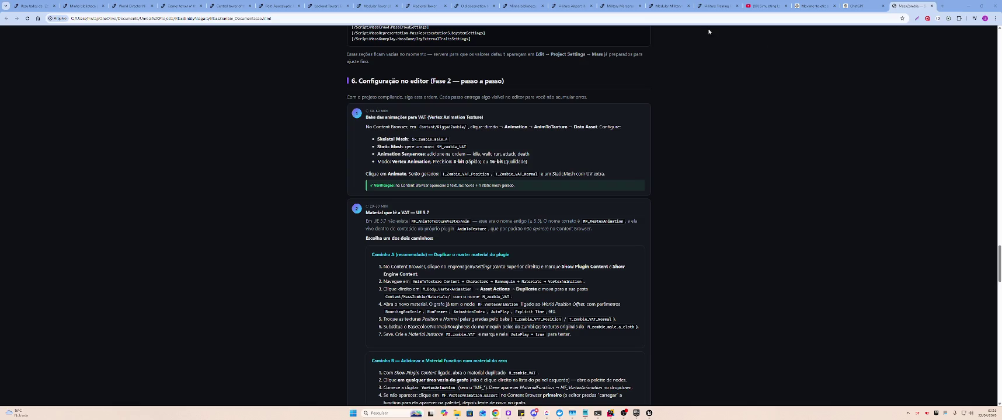
Read through the Caminho A and Caminho B steps and return to the M_Body_VAT graph
{"action": "scroll", "coordinate": [290, 223], "scroll_direction": "up", "scroll_amount": 1}
{"action": "scroll", "coordinate": [283, 228], "scroll_direction": "down", "scroll_amount": 2}
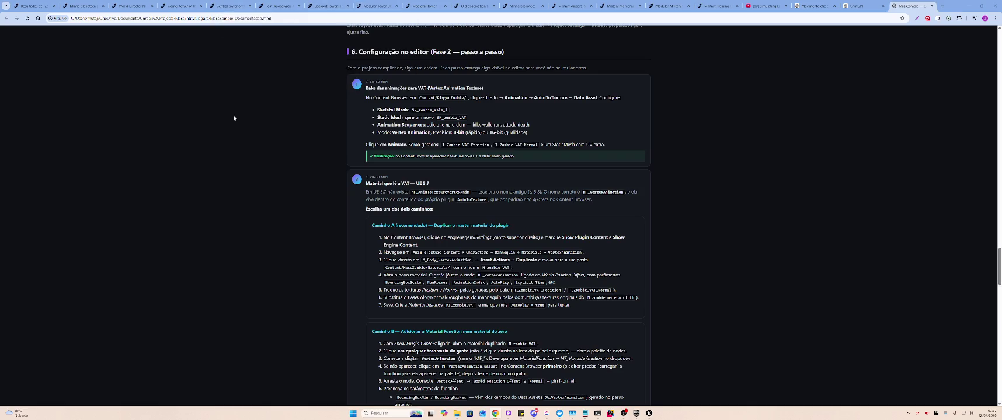
{"action": "scroll", "coordinate": [232, 194], "scroll_direction": "up", "scroll_amount": 2, "text": "ctrl"}
{"action": "scroll", "coordinate": [227, 190], "scroll_direction": "down", "scroll_amount": 3}
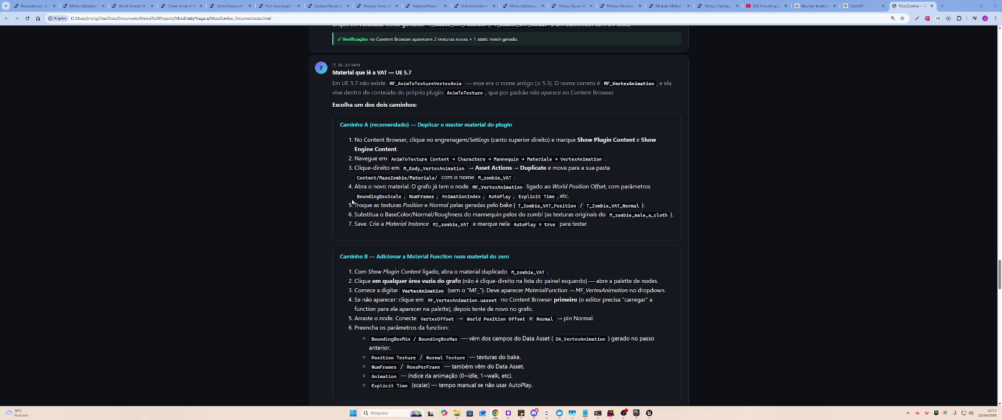
{"action": "key", "text": "alt+Tab"}
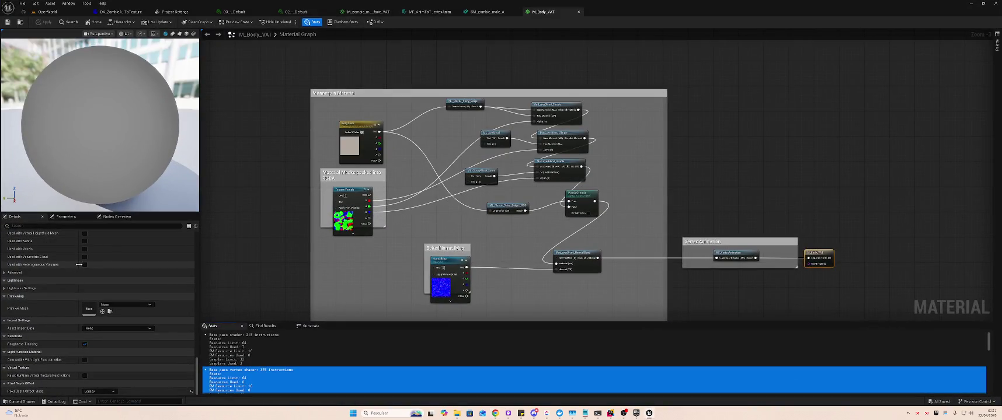
Inspect M_Body_VAT's BakedNormalMap and Vertex Animation nodes, then return to the OpenWorld level
{"action": "scroll", "coordinate": [462, 131], "scroll_direction": "up", "scroll_amount": 3}
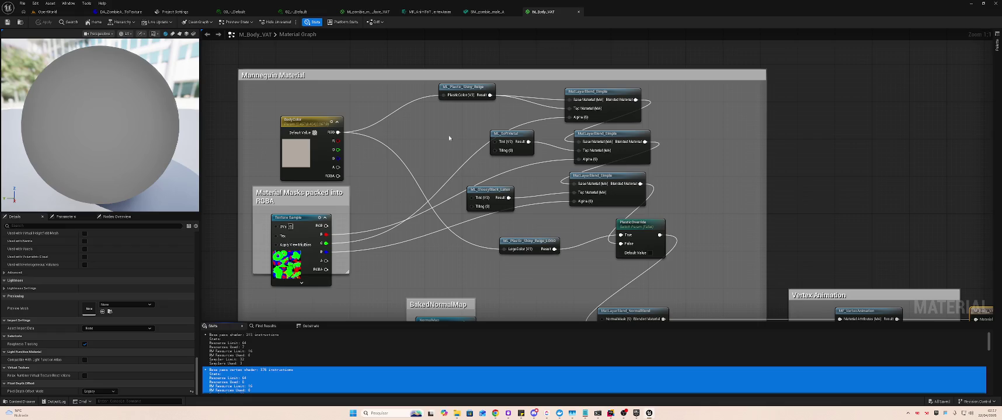
{"action": "mouse_move", "coordinate": [501, 293]}
{"action": "left_mouse_down"}
{"action": "mouse_move", "coordinate": [510, 181]}
{"action": "mouse_move", "coordinate": [517, 188]}
{"action": "mouse_move", "coordinate": [549, 161]}
{"action": "left_mouse_up"}
{"action": "scroll", "coordinate": [549, 161], "scroll_direction": "down", "scroll_amount": 5}
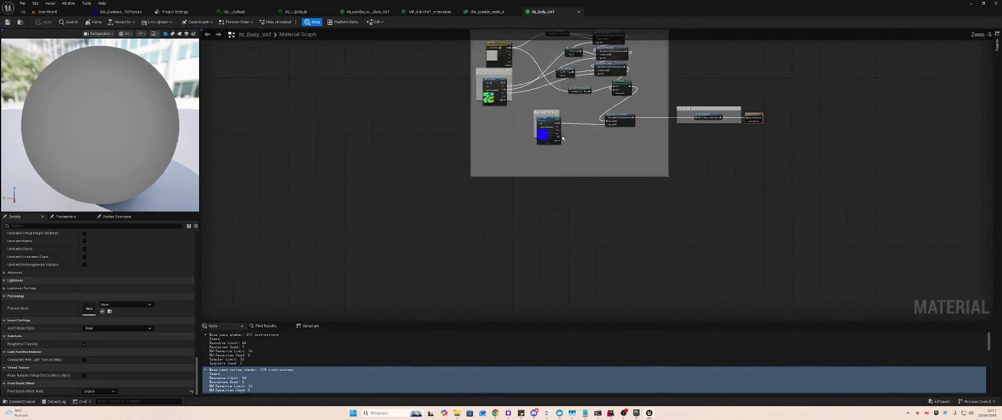
{"action": "scroll", "coordinate": [557, 230], "scroll_direction": "up", "scroll_amount": 5}
{"action": "left_click_drag", "start_coordinate": [570, 223], "coordinate": [516, 154]}
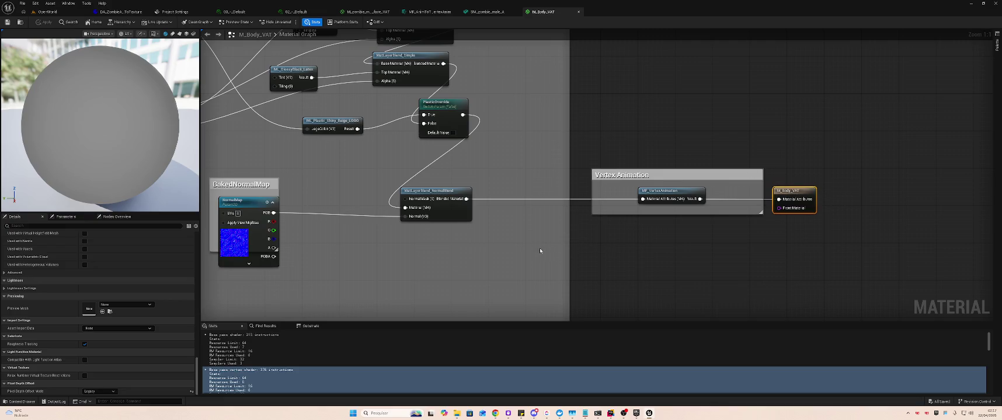
{"action": "mouse_move", "coordinate": [493, 256]}
{"action": "left_mouse_down"}
{"action": "mouse_move", "coordinate": [622, 250]}
{"action": "mouse_move", "coordinate": [741, 205]}
{"action": "left_mouse_up"}
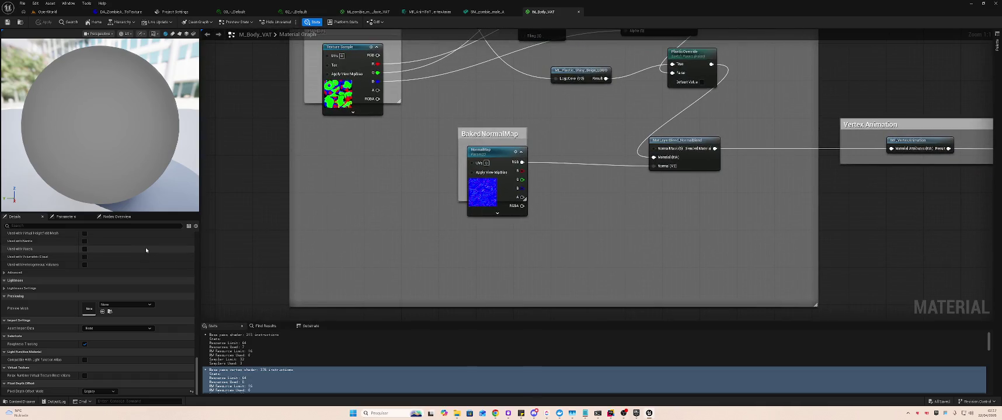
{"action": "left_click", "coordinate": [42, 13]}
{"action": "scroll", "coordinate": [60, 351], "scroll_direction": "down", "scroll_amount": 6}
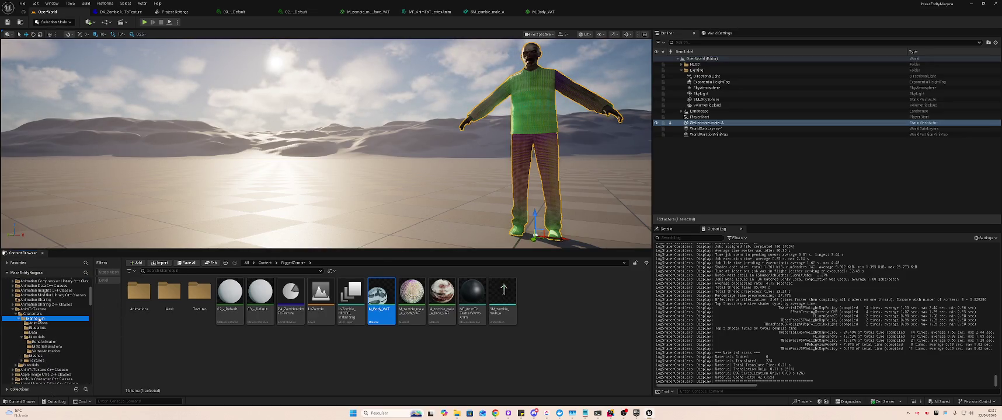
Open the plugin mannequin's M_Body material and pan around its graph
{"action": "left_click", "coordinate": [44, 319]}
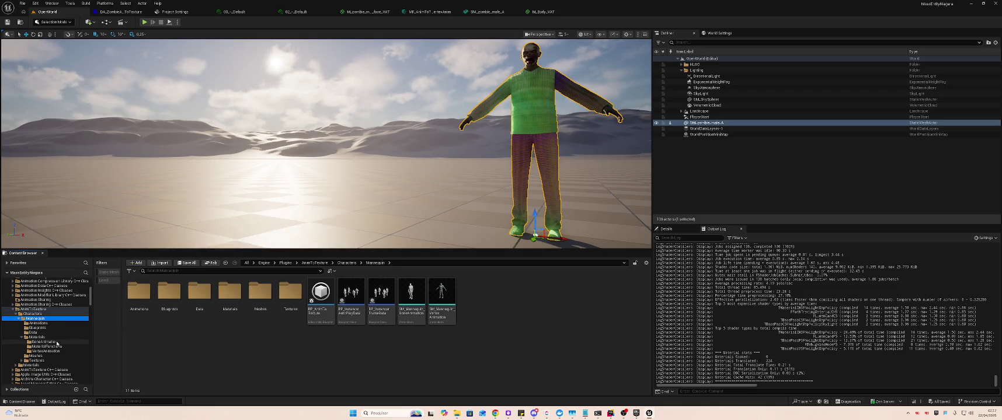
{"action": "left_click", "coordinate": [58, 338]}
{"action": "left_click", "coordinate": [226, 294]}
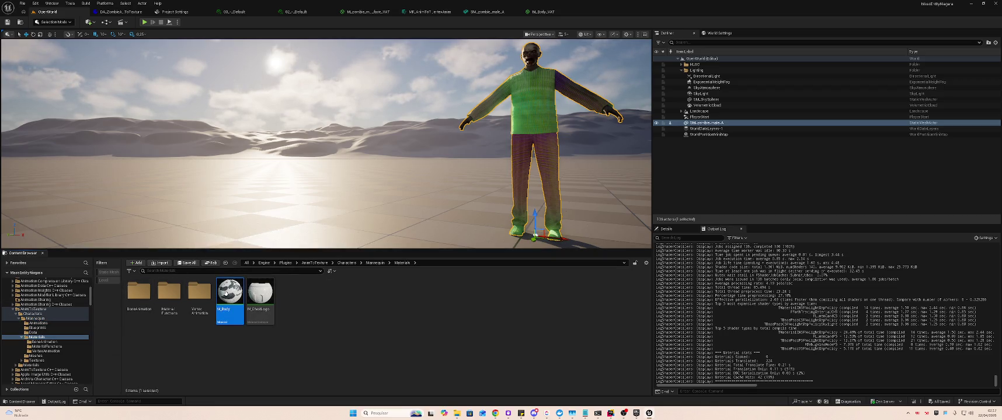
{"action": "double_click", "coordinate": [226, 293]}
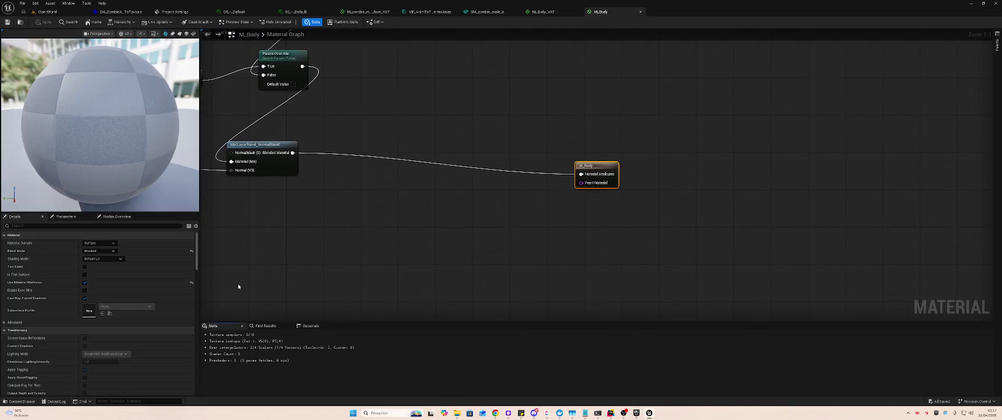
{"action": "mouse_move", "coordinate": [387, 206]}
{"action": "left_mouse_down"}
{"action": "mouse_move", "coordinate": [460, 242]}
{"action": "mouse_move", "coordinate": [432, 289]}
{"action": "left_mouse_up"}
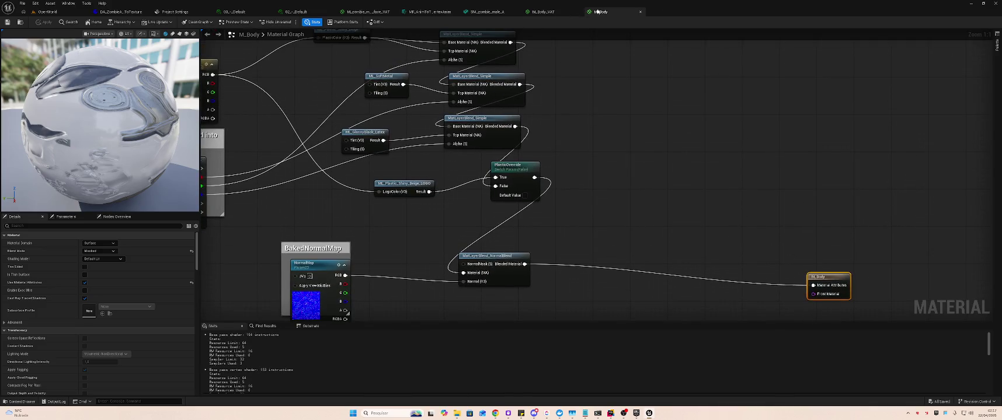
Close M_Body and go back to the OpenWorld level
{"action": "left_click", "coordinate": [640, 12]}
{"action": "key", "text": "alt+Tab"}
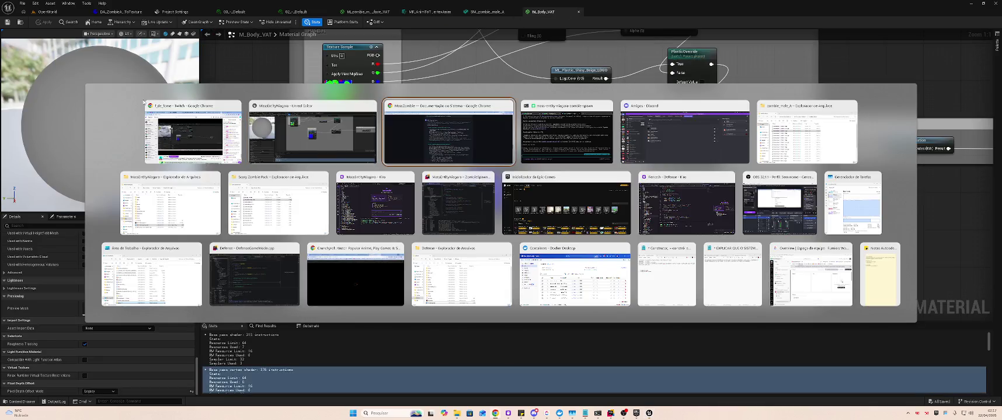
{"action": "key", "text": "Escape"}
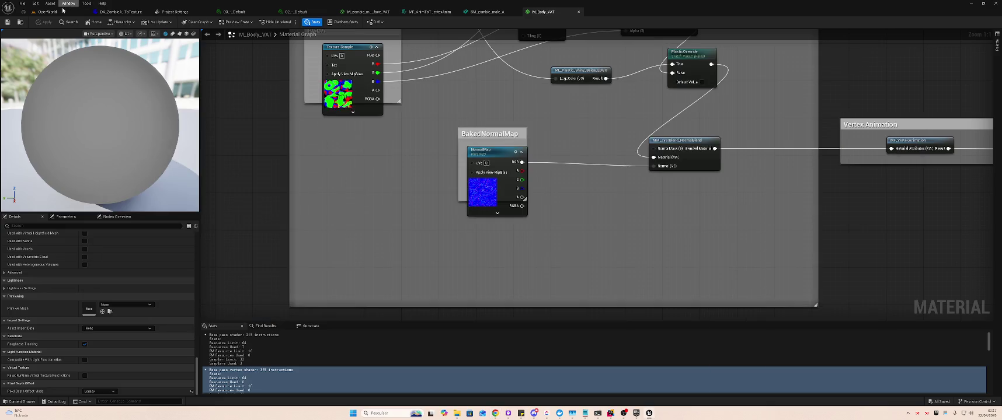
{"action": "left_click", "coordinate": [47, 11]}
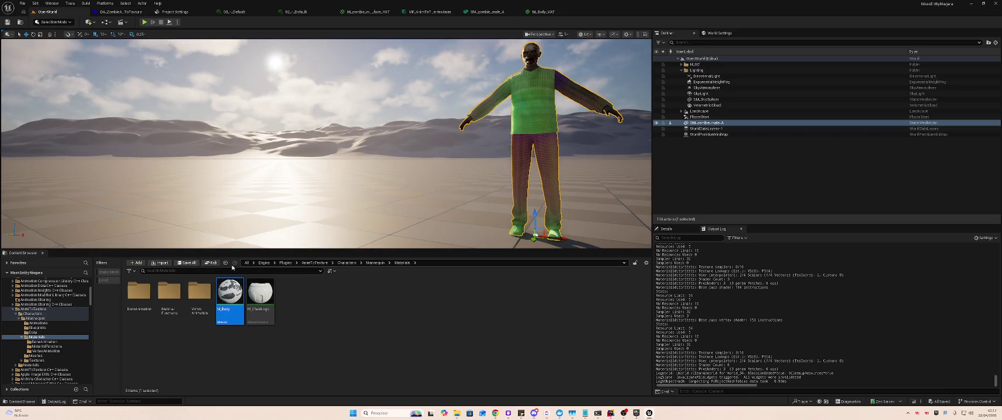
Browse the plugin's MaterialFunctions, BoneAnimation, VertexAnimation and Meshes folders
{"action": "left_click", "coordinate": [47, 347]}
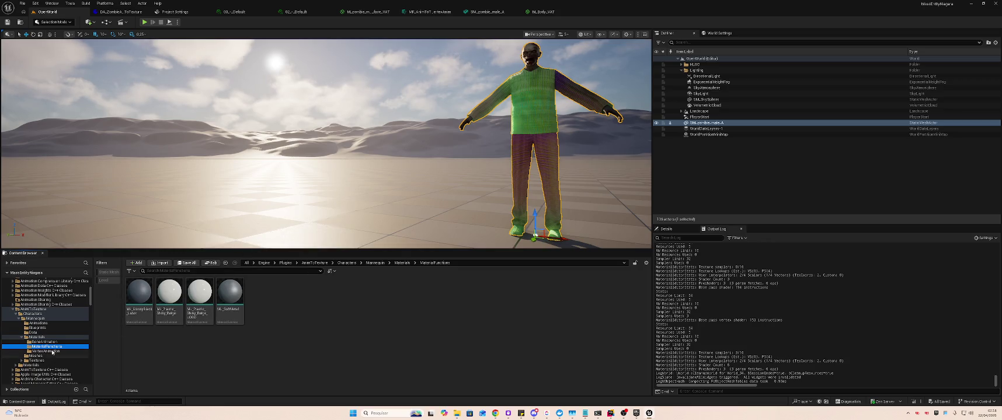
{"action": "left_click", "coordinate": [53, 342]}
{"action": "left_click", "coordinate": [54, 351]}
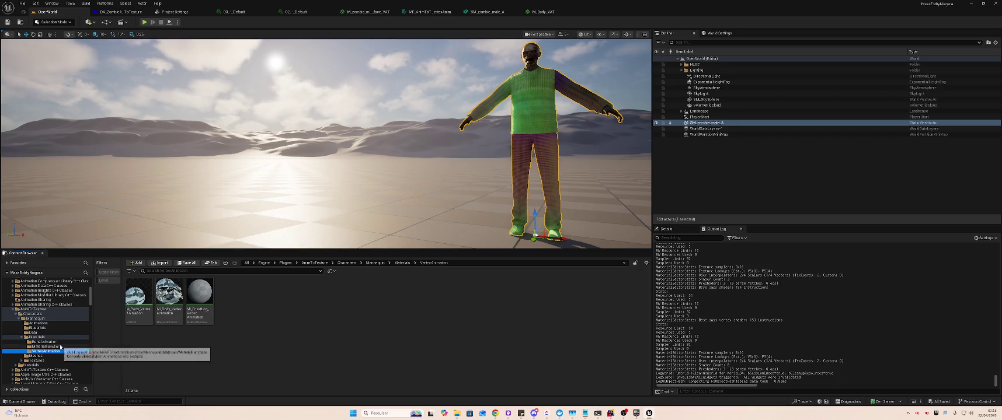
{"action": "left_click", "coordinate": [45, 356]}
Consult the MassZombie guide, then select M_zombie_male_a_cloth_VAT in the RagdollZombie folder
{"action": "key", "text": "alt+Tab"}
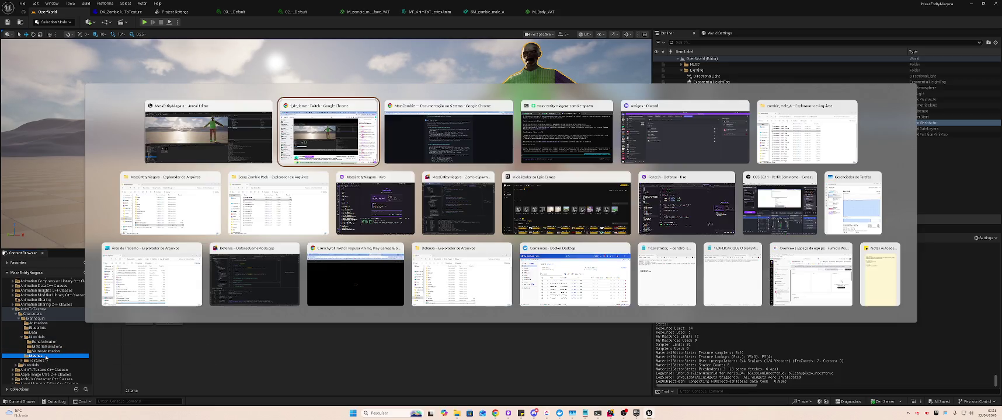
{"action": "key", "text": "alt+Tab"}
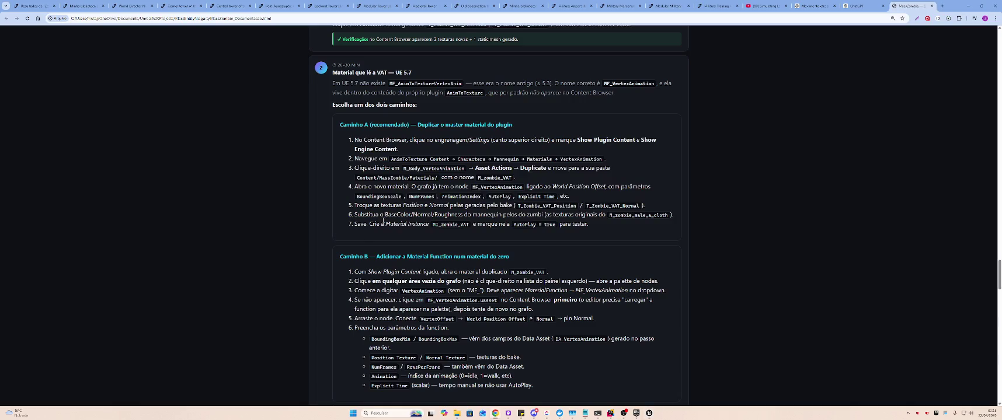
{"action": "scroll", "coordinate": [384, 225], "scroll_direction": "up", "scroll_amount": 5}
{"action": "scroll", "coordinate": [384, 224], "scroll_direction": "down", "scroll_amount": 9}
{"action": "scroll", "coordinate": [386, 225], "scroll_direction": "up", "scroll_amount": 4}
{"action": "key", "text": "alt+Tab"}
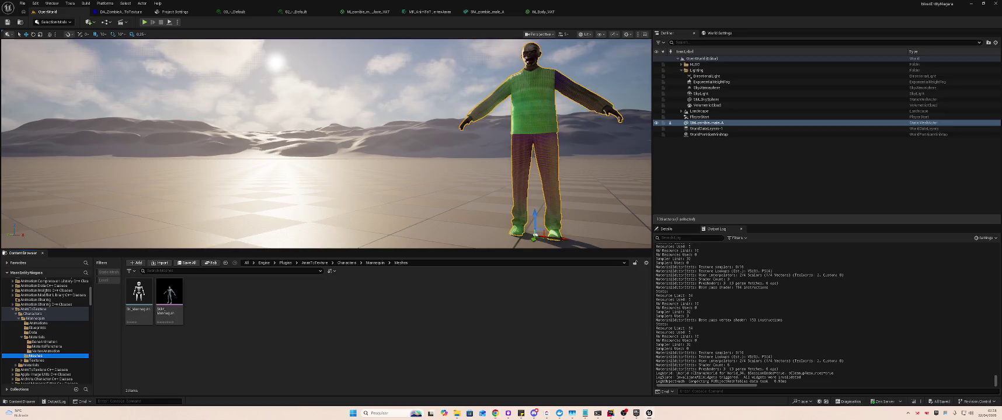
{"action": "scroll", "coordinate": [38, 311], "scroll_direction": "up", "scroll_amount": 10}
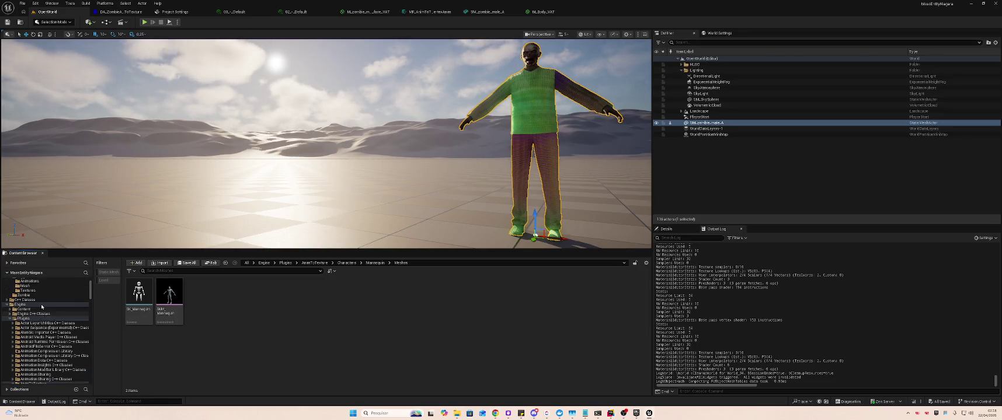
{"action": "left_click", "coordinate": [32, 306]}
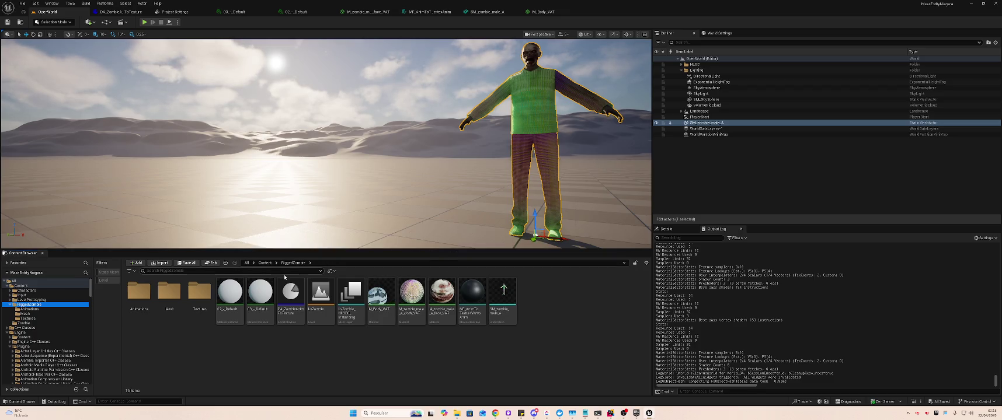
{"action": "left_click", "coordinate": [415, 295]}
Open M_zombie_male_a_cloth_VAT and search its graph for a VertexAnimation function node
{"action": "double_click", "coordinate": [417, 295]}
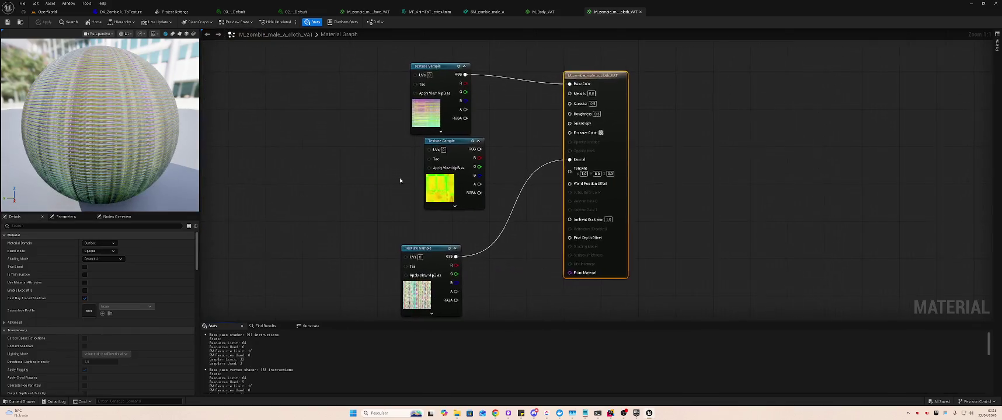
{"action": "right_click", "coordinate": [219, 133]}
{"action": "type", "text": "VertexAnim"}
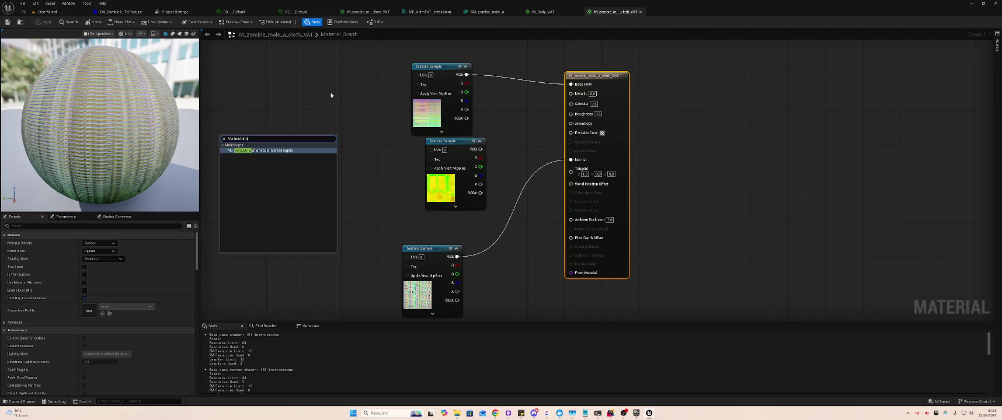
{"action": "key", "text": "Return"}
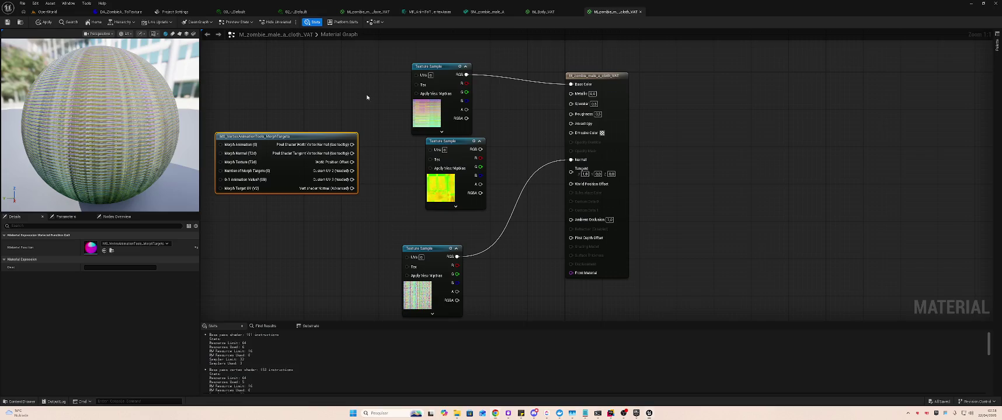
{"action": "left_click", "coordinate": [541, 12]}
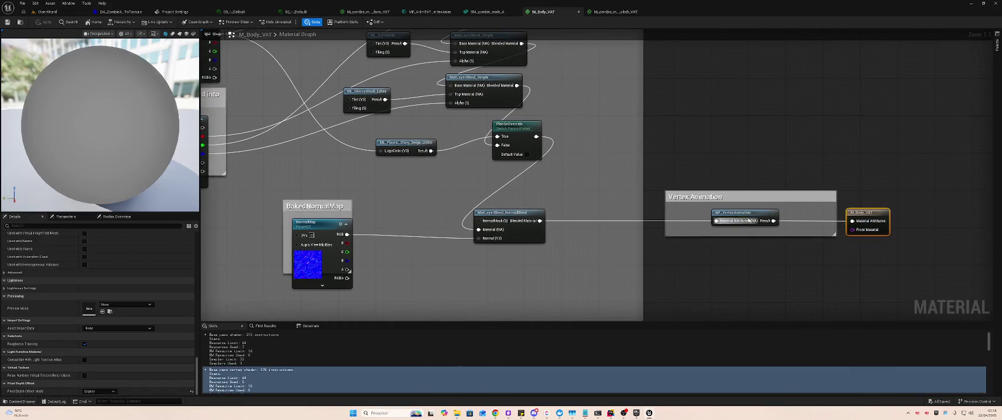
{"action": "left_click", "coordinate": [609, 12]}
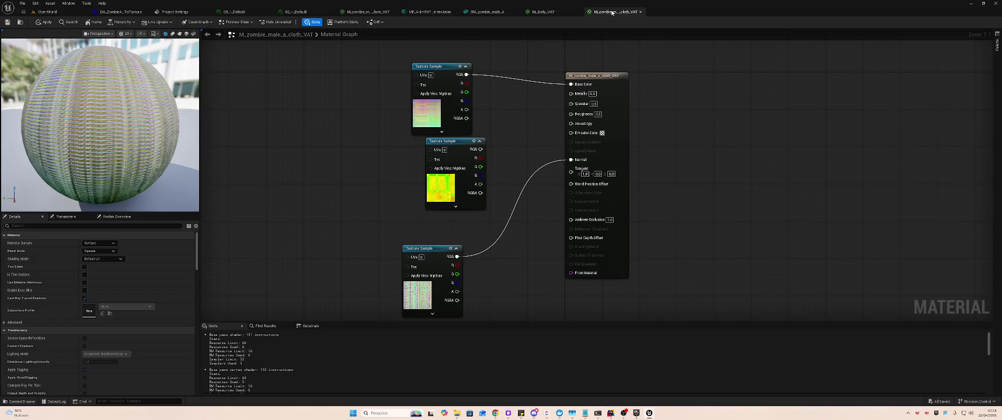
{"action": "right_click", "coordinate": [323, 169]}
{"action": "type", "text": "MF_Vertex"}
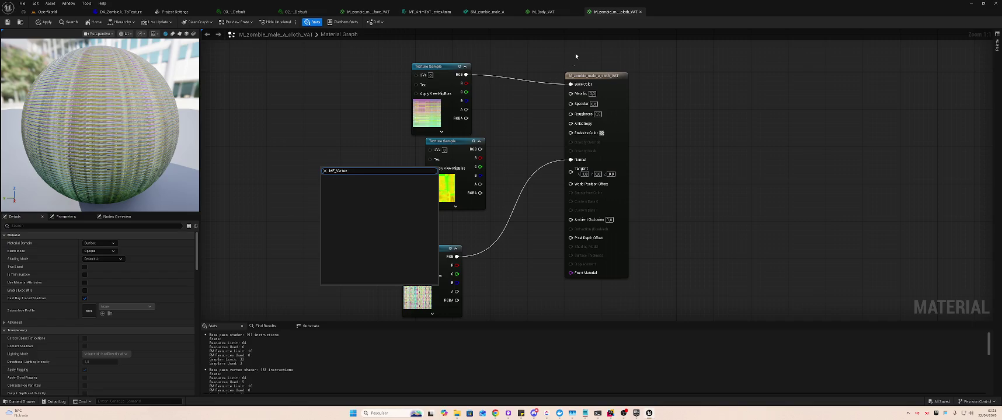
Copy the MF_VertexAnimation node from M_Body_VAT into the cloth VAT graph
{"action": "left_click", "coordinate": [543, 11]}
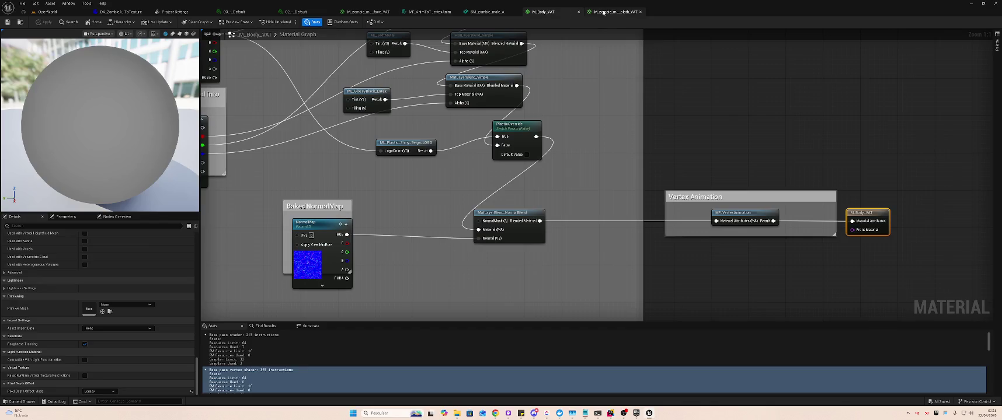
{"action": "left_click", "coordinate": [732, 213]}
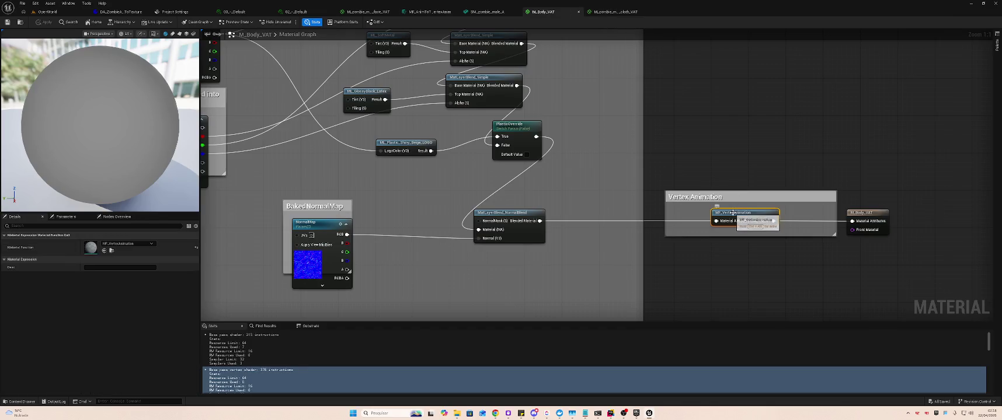
{"action": "left_click", "coordinate": [605, 11]}
{"action": "key", "text": "ctrl+v"}
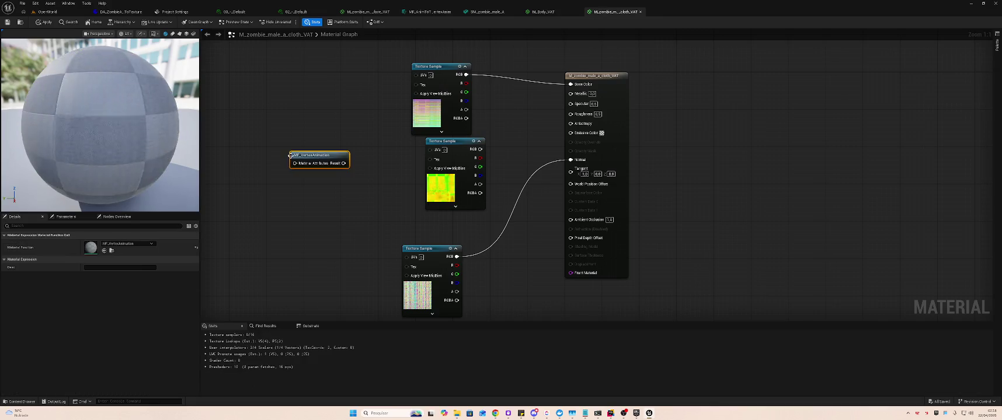
Delete the pasted MF_VertexAnimation node from the cloth graph and check the guide
{"action": "right_click", "coordinate": [341, 166]}
{"action": "key", "text": "Escape"}
{"action": "right_click", "coordinate": [338, 164]}
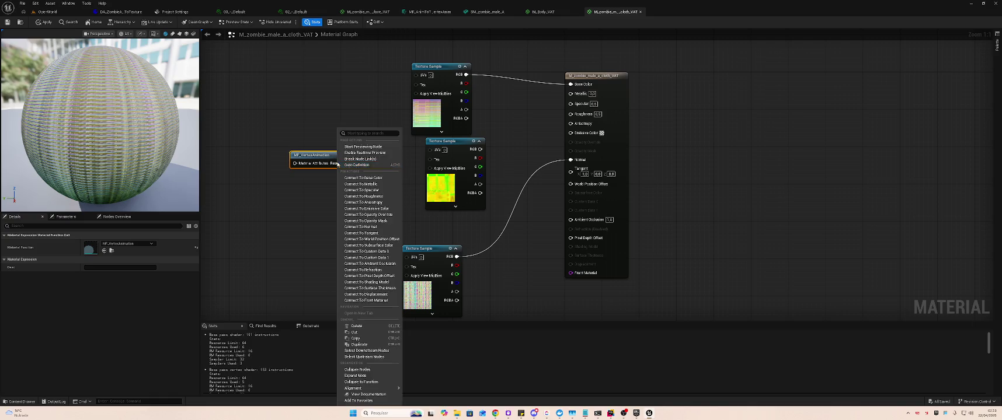
{"action": "left_click", "coordinate": [293, 166]}
{"action": "right_click", "coordinate": [293, 166]}
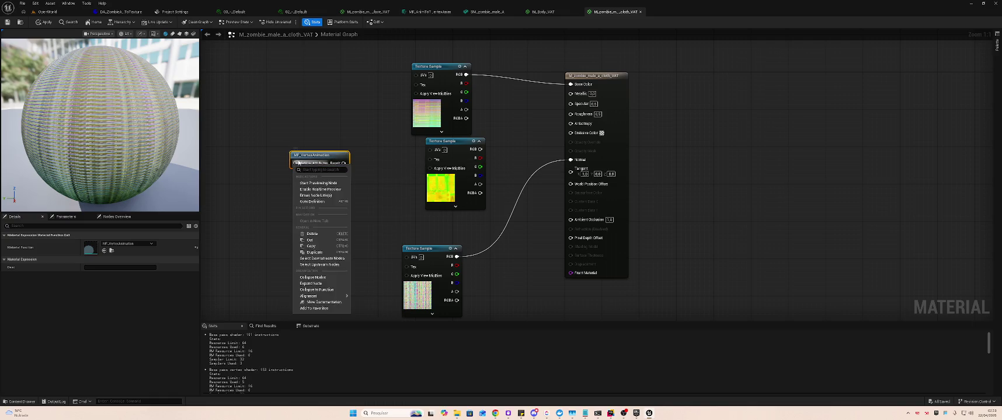
{"action": "left_click", "coordinate": [322, 193]}
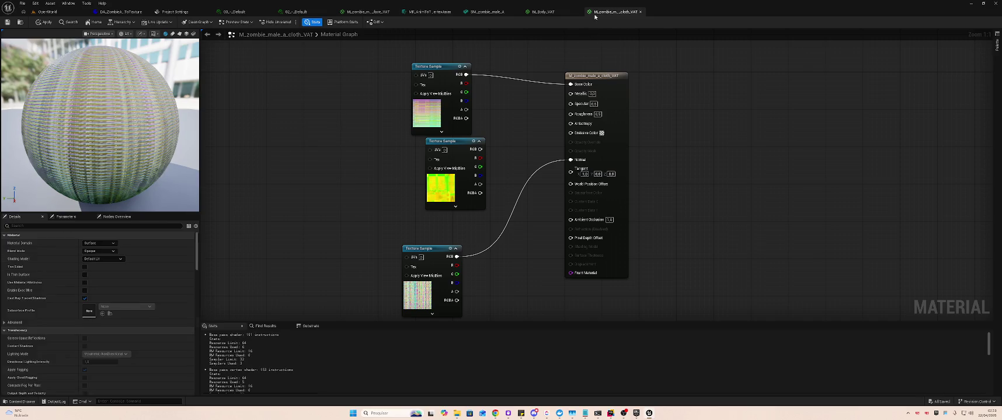
{"action": "key", "text": "alt+Tab"}
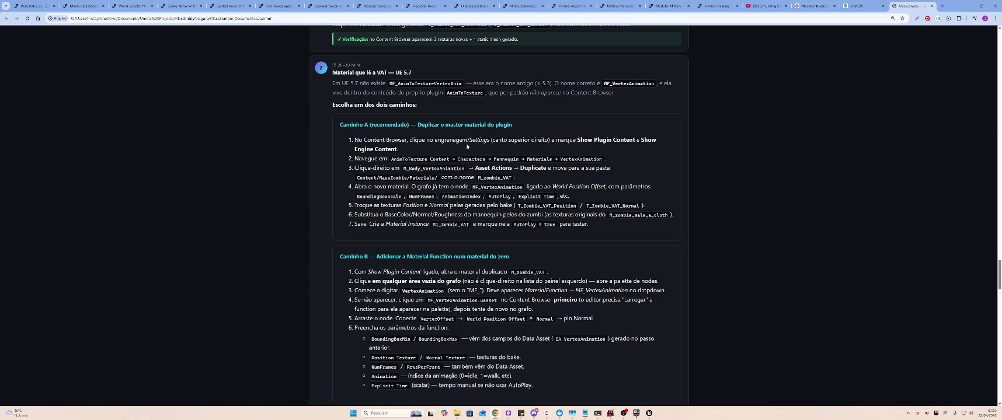
Read Caminho A steps 2–4 on duplicating the plugin master material, then return to Unreal
{"action": "triple_click", "coordinate": [541, 159]}
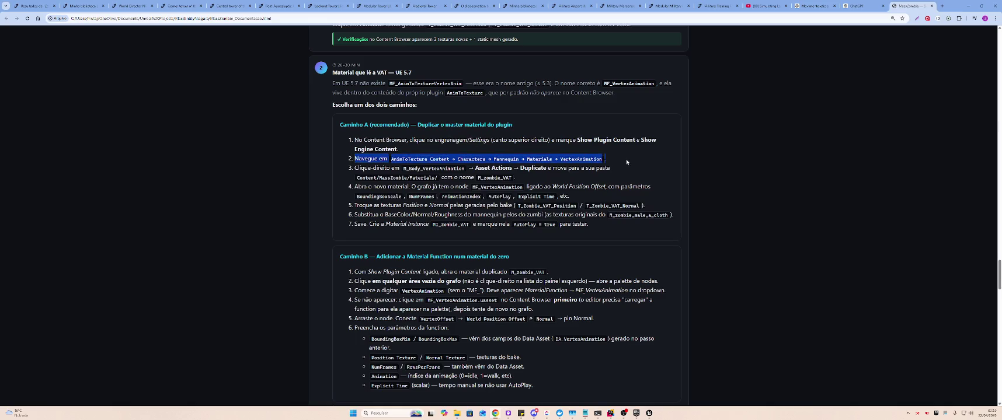
{"action": "left_click", "coordinate": [541, 159]}
{"action": "left_click_drag", "start_coordinate": [367, 168], "coordinate": [621, 171]}
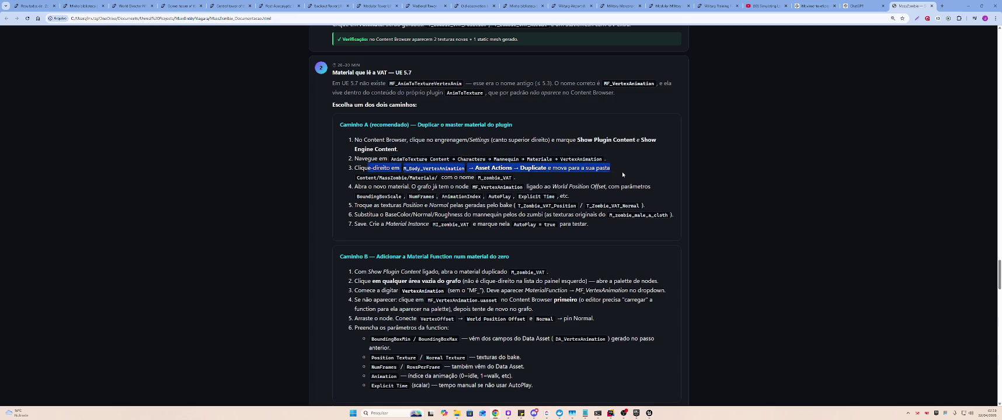
{"action": "left_click", "coordinate": [624, 172]}
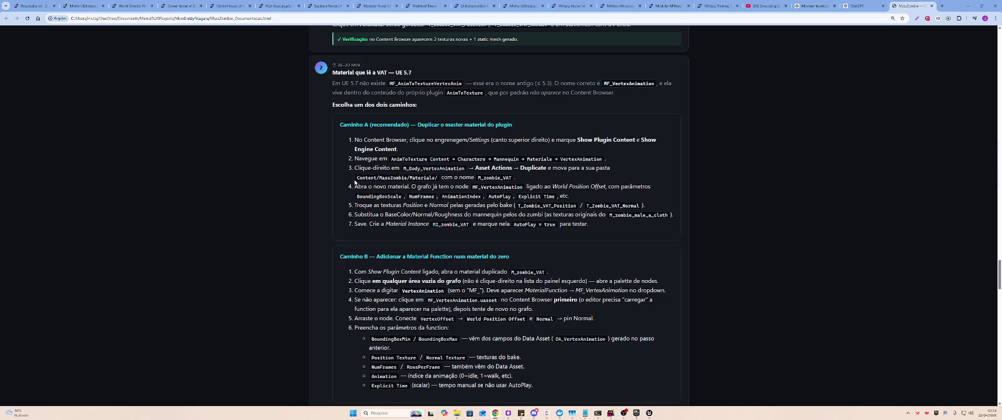
{"action": "left_click_drag", "start_coordinate": [354, 187], "coordinate": [642, 188]}
{"action": "left_click", "coordinate": [642, 188]}
{"action": "key", "text": "alt+Tab"}
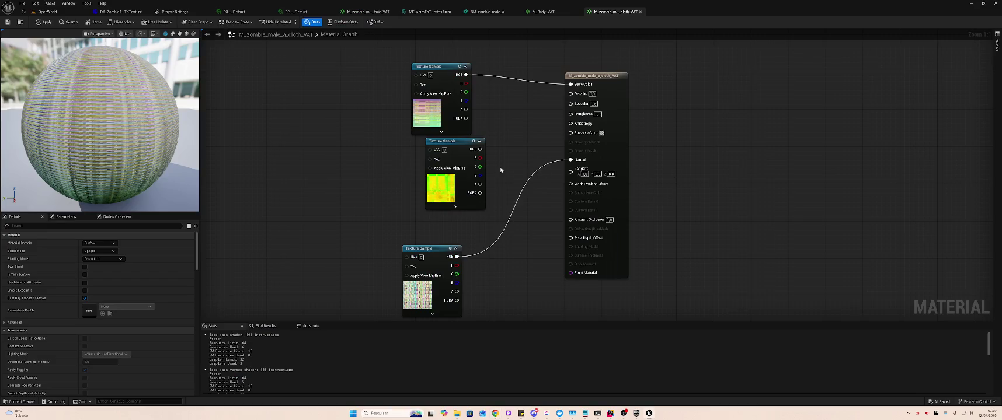
Add an expanded Absolute World Position node to the M_Body_VAT graph, then return to the guide
{"action": "left_click", "coordinate": [546, 11]}
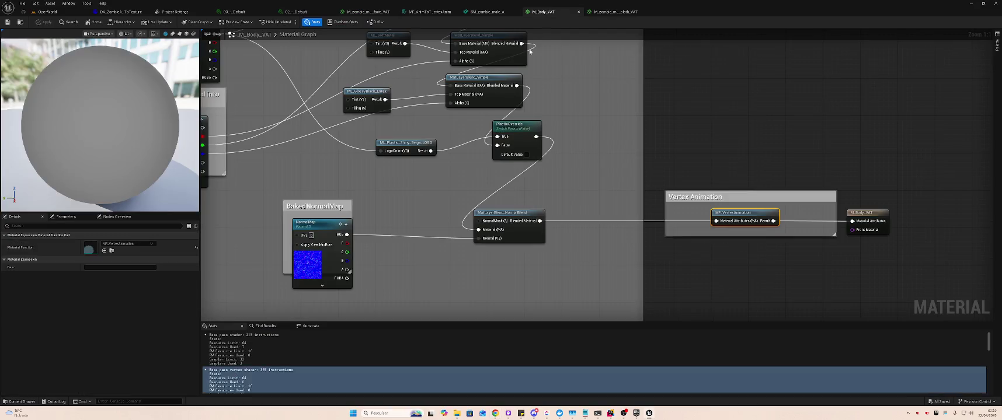
{"action": "right_click", "coordinate": [719, 134]}
{"action": "type", "text": "world"}
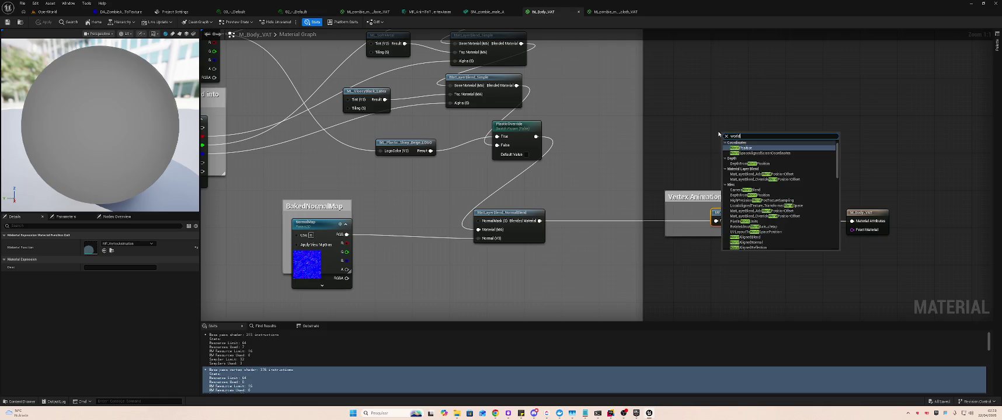
{"action": "type", "text": "positiono"}
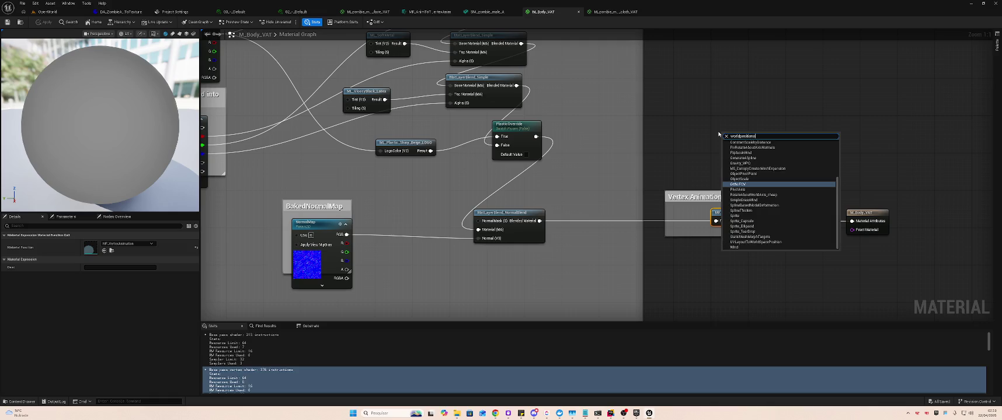
{"action": "key", "text": "BackSpace"}
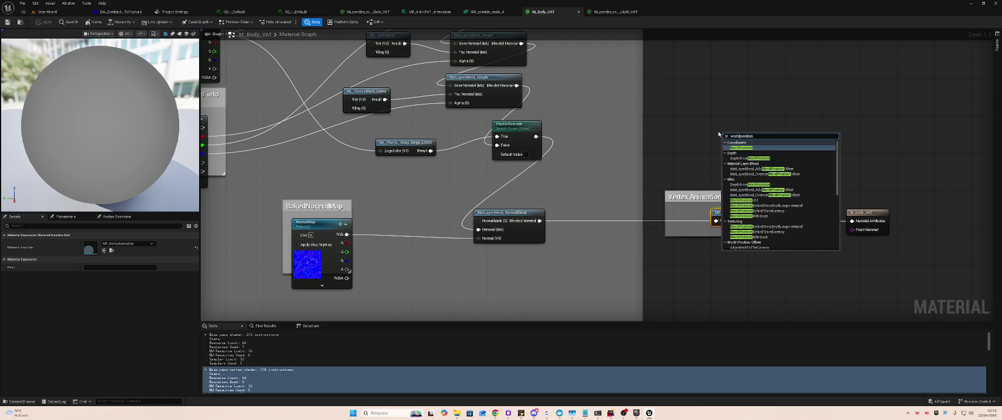
{"action": "key", "text": "Return"}
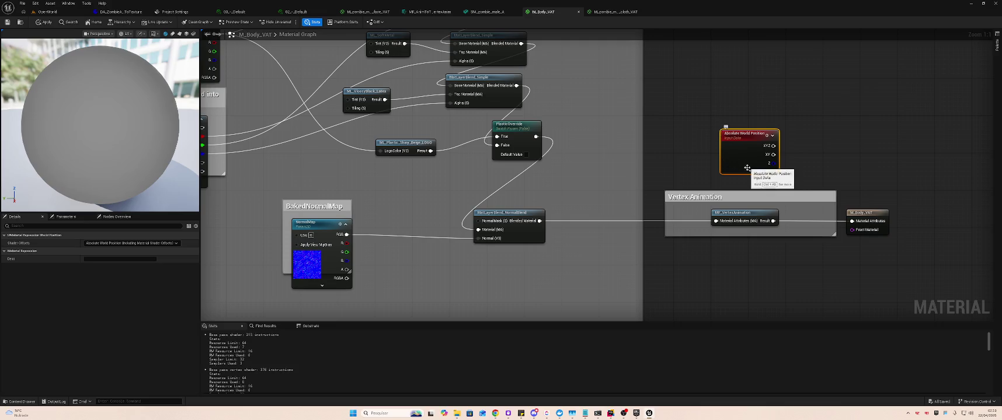
{"action": "left_click", "coordinate": [750, 170]}
{"action": "mouse_move", "coordinate": [751, 109]}
{"action": "left_mouse_down"}
{"action": "mouse_move", "coordinate": [870, 174]}
{"action": "mouse_move", "coordinate": [871, 147]}
{"action": "left_mouse_up"}
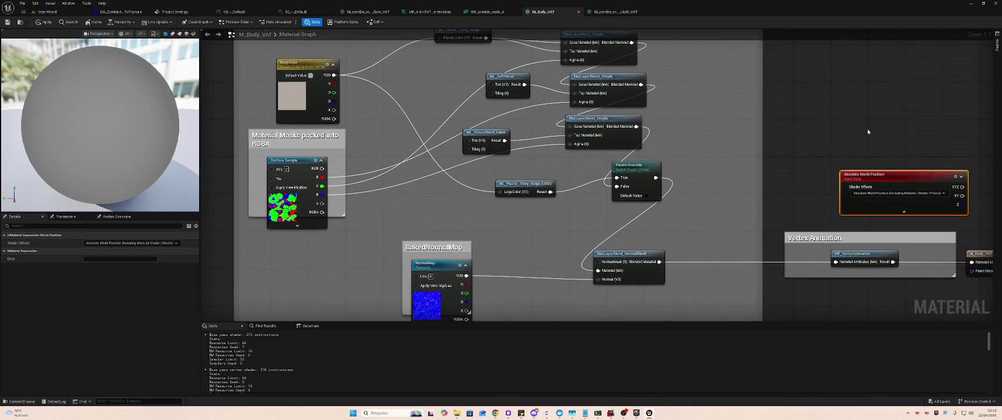
{"action": "mouse_move", "coordinate": [809, 149]}
{"action": "left_mouse_down"}
{"action": "mouse_move", "coordinate": [771, 39]}
{"action": "mouse_move", "coordinate": [751, 218]}
{"action": "left_mouse_up"}
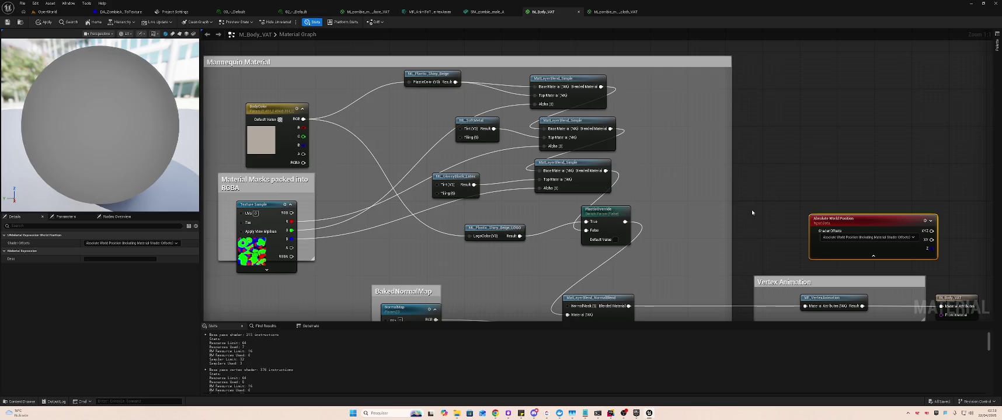
{"action": "key", "text": "alt+Tab"}
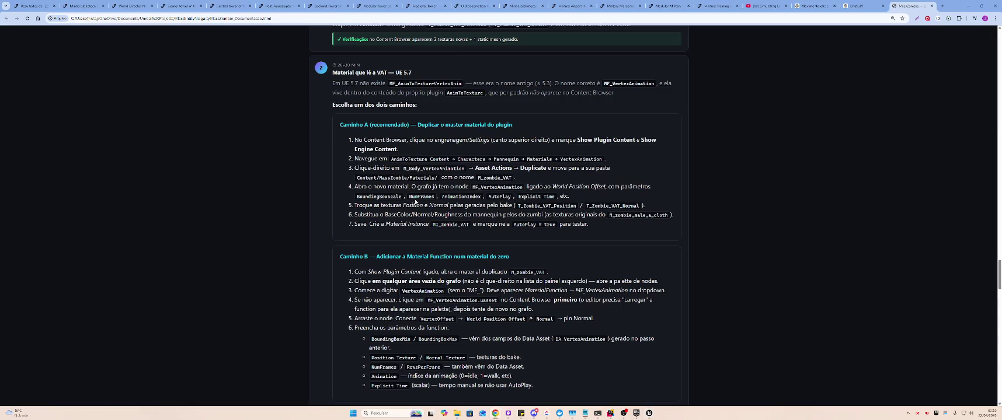
Delete the Absolute World Position node from the M_Body_VAT graph
{"action": "key", "text": "alt+Tab"}
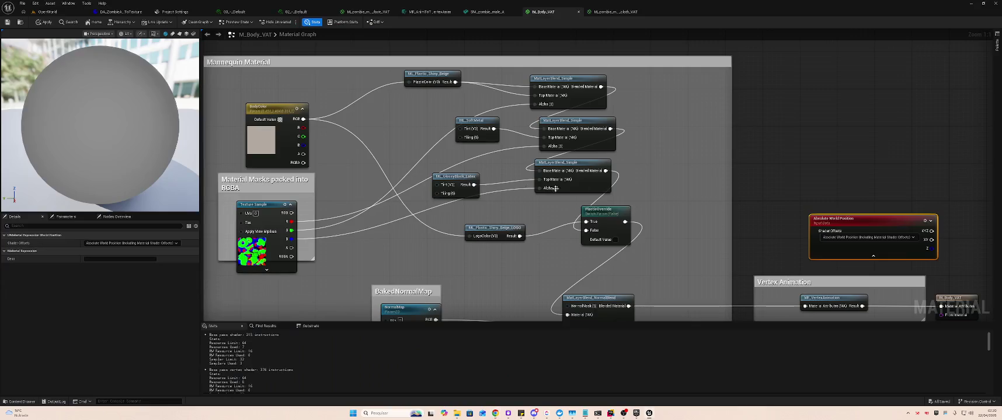
{"action": "left_click", "coordinate": [838, 257]}
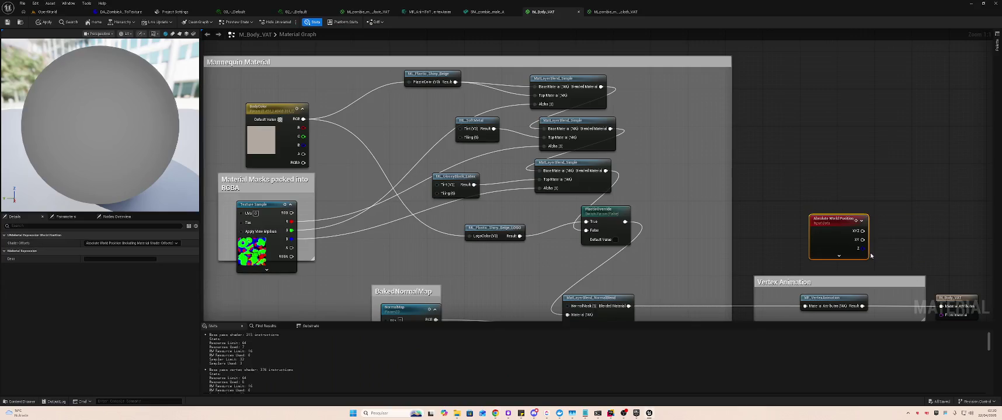
{"action": "left_click", "coordinate": [838, 257]}
{"action": "key", "text": "Delete"}
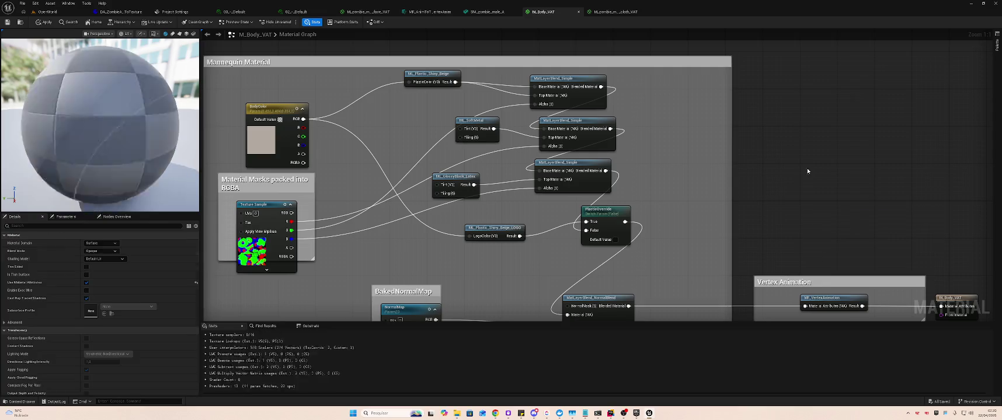
Search the graph's node list for 'offset' nodes, then close the list
{"action": "right_click", "coordinate": [781, 149]}
{"action": "type", "text": "offset"}
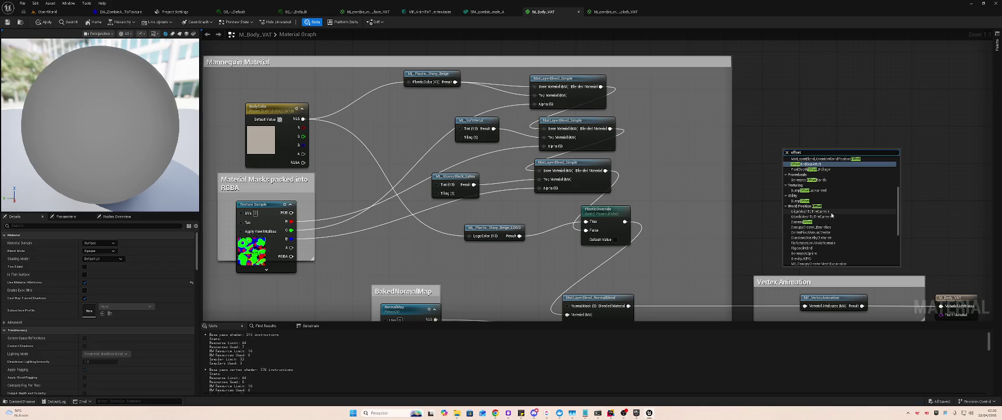
{"action": "scroll", "coordinate": [837, 213], "scroll_direction": "down", "scroll_amount": 4}
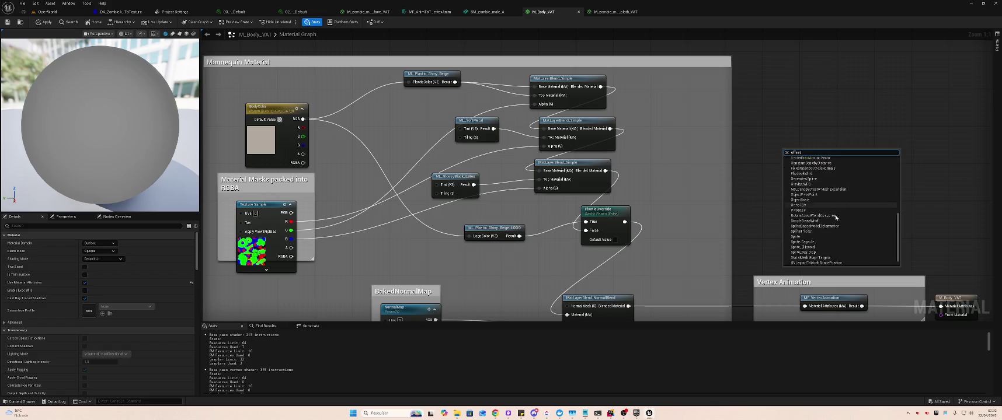
{"action": "left_click", "coordinate": [924, 215]}
Inspect the output node's Front Material input, cancelling a trial connection, then return to the guide
{"action": "left_click_drag", "start_coordinate": [924, 214], "coordinate": [855, 153]}
{"action": "right_click", "coordinate": [854, 153]}
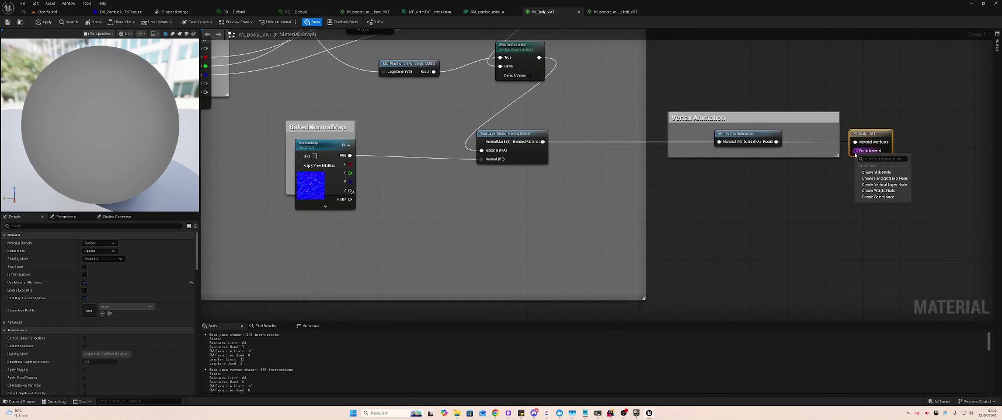
{"action": "left_click", "coordinate": [856, 153]}
{"action": "left_click", "coordinate": [855, 152]}
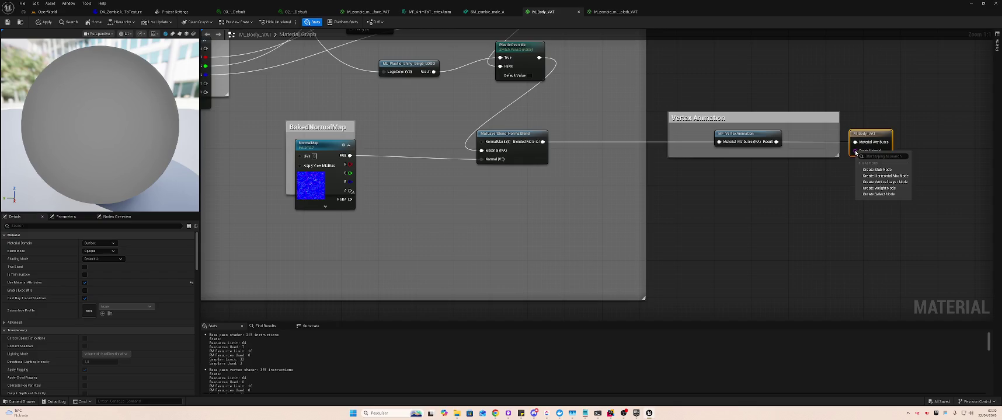
{"action": "left_click", "coordinate": [834, 175]}
{"action": "left_click_drag", "start_coordinate": [854, 151], "coordinate": [825, 193]}
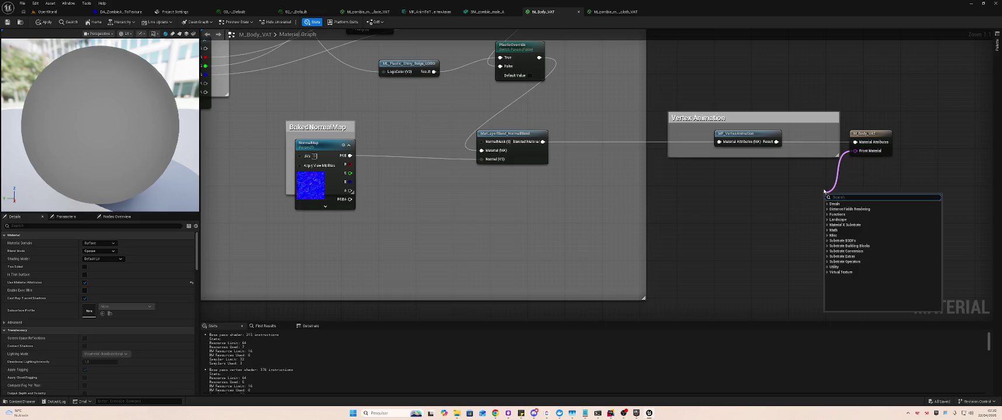
{"action": "left_click", "coordinate": [741, 209]}
{"action": "left_click_drag", "start_coordinate": [585, 204], "coordinate": [745, 217]}
{"action": "key", "text": "alt+Tab"}
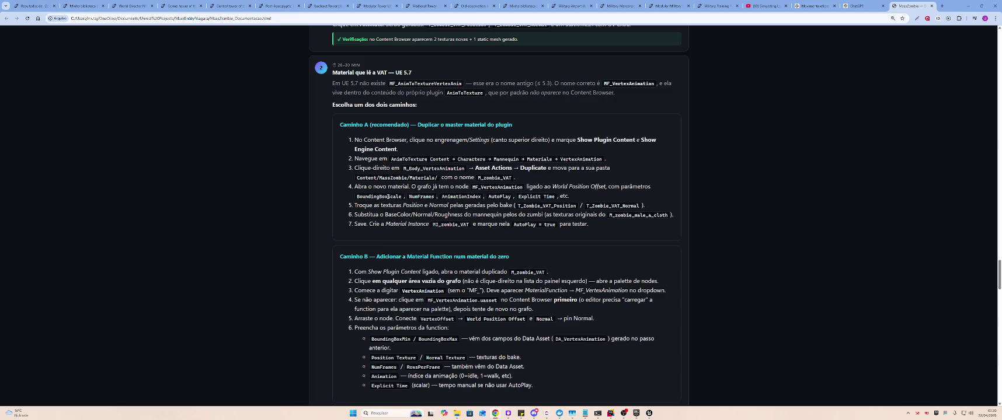
Search the M_Body_VAT graph for BoundingBoxScale, which finds no results
{"action": "key", "text": "alt+Tab"}
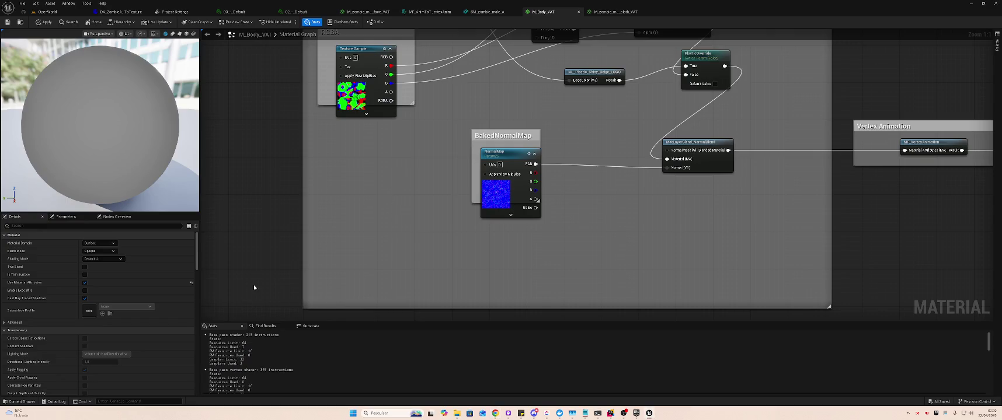
{"action": "key", "text": "ctrl+f"}
{"action": "type", "text": "BoundingBoxScale"}
{"action": "key", "text": "Return"}
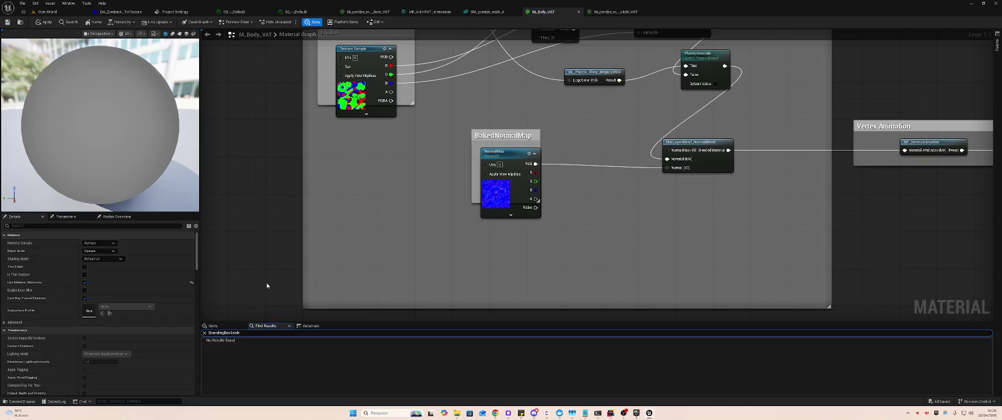
Select the full text of guide step 4, then return to Unreal
{"action": "key", "text": "alt+Tab"}
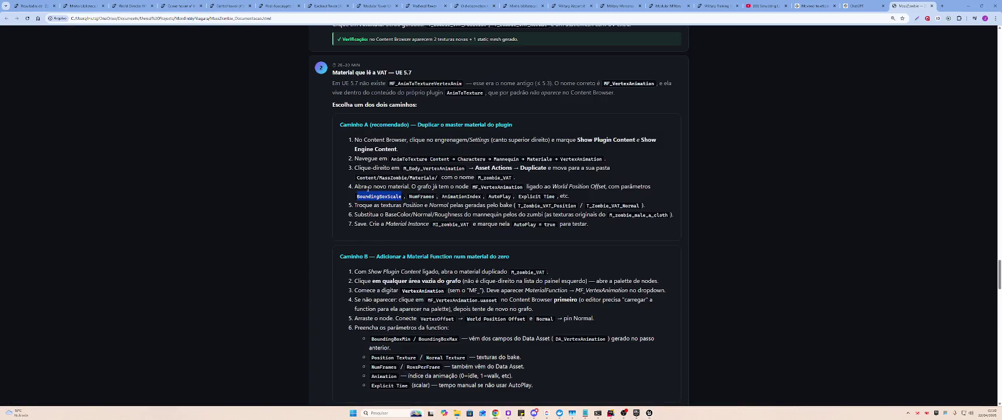
{"action": "left_click_drag", "start_coordinate": [350, 188], "coordinate": [569, 196]}
{"action": "key", "text": "ctrl+c"}
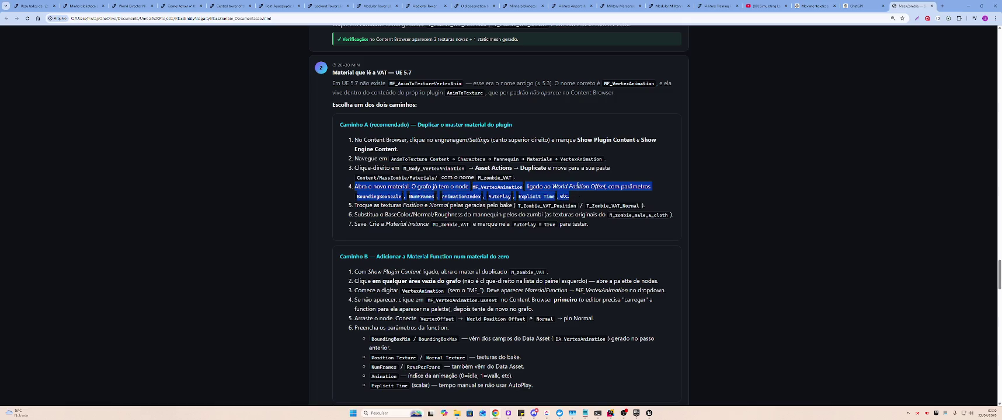
{"action": "key", "text": "alt+Tab"}
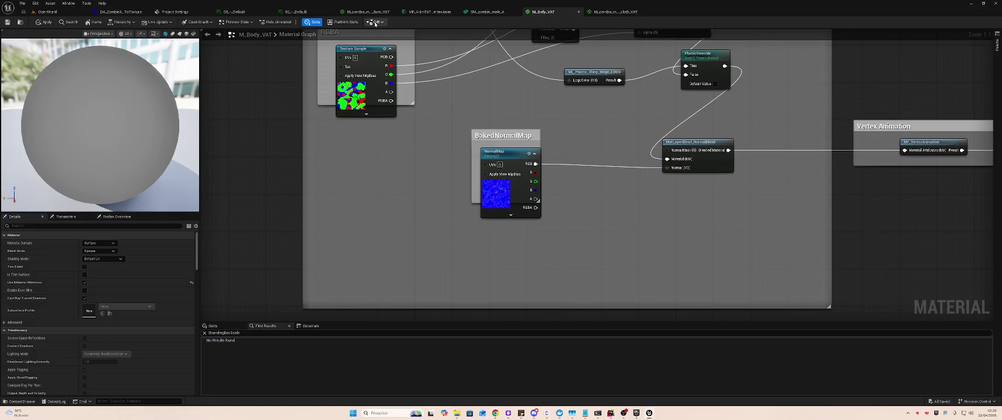
Send Claude a message quoting step 4, saying only MF_VertexAnimation exists in the material
{"action": "key", "text": "alt+Tab"}
{"action": "key", "text": "alt+Tab"}
{"action": "key", "text": "alt+Tab"}
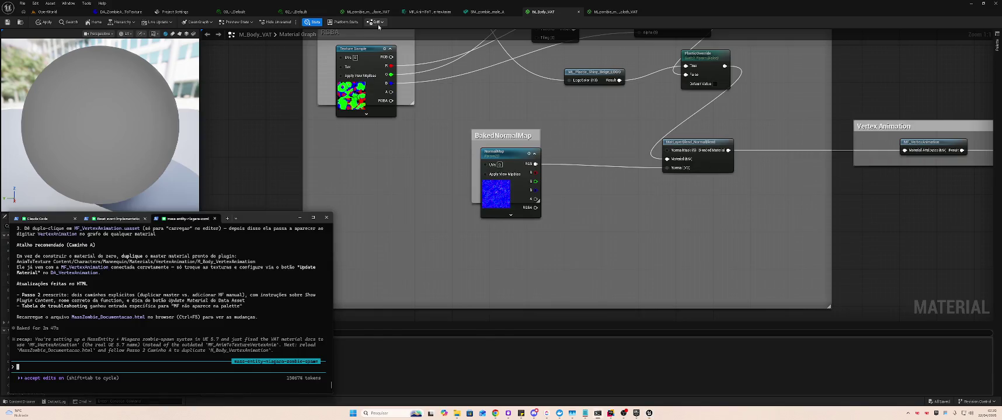
{"action": "type", "text": "o passo 4"}
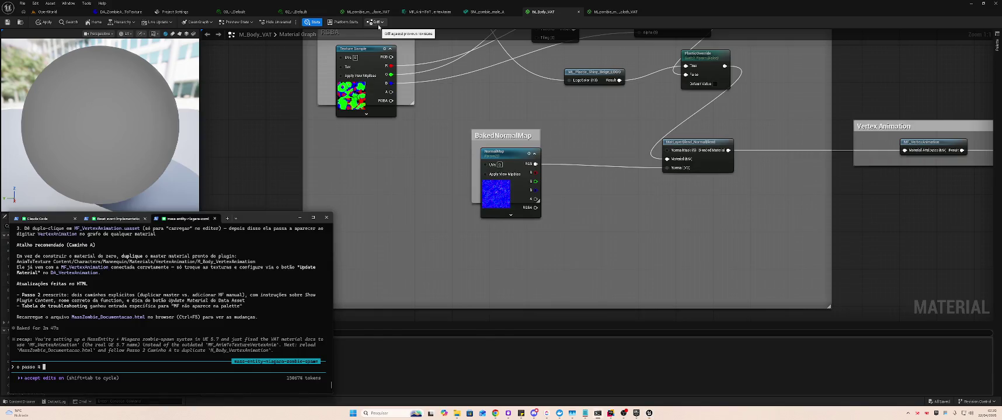
{"action": "key", "text": "ctrl+v"}
{"action": "type", "text": "n"}
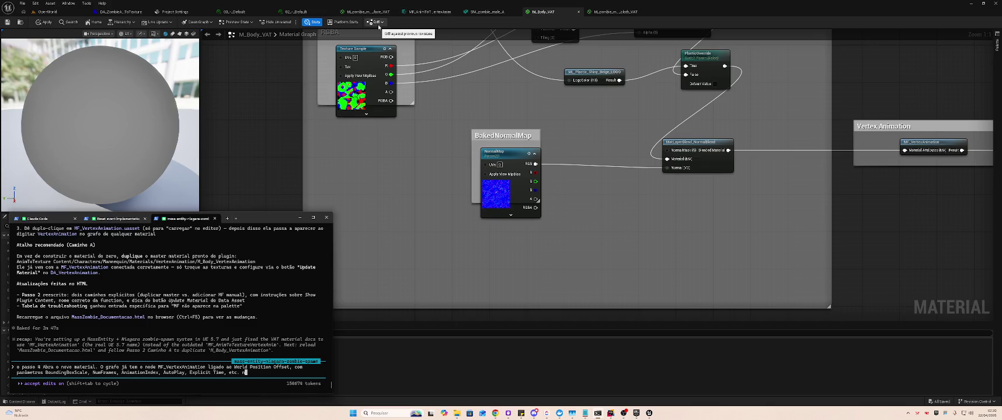
{"action": "type", "text": "ão"}
{"action": "type", "text": "\""}
{"action": "key", "text": "Home"}
{"action": "key", "text": "Up"}
{"action": "key", "text": "Right"}
{"action": "type", "text": "\""}
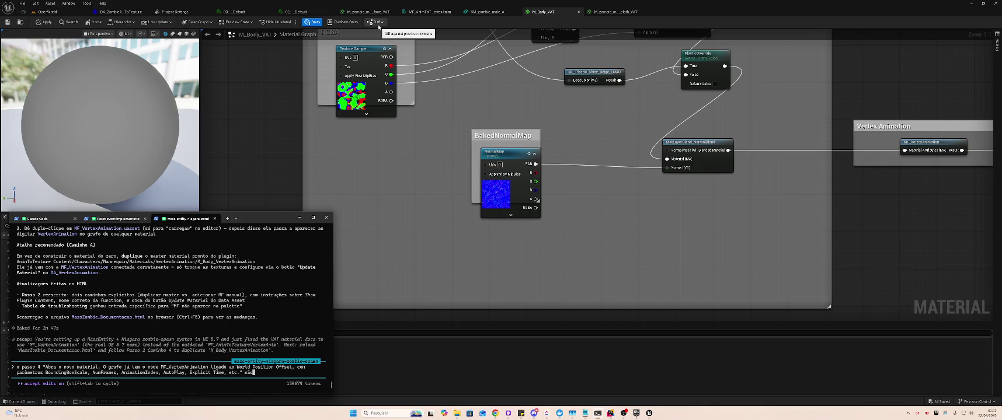
{"action": "type", "text": " não "}
{"action": "type", "text": "apresenta "}
{"action": "type", "text": "nada do que foi "}
{"action": "type", "text": "falad"}
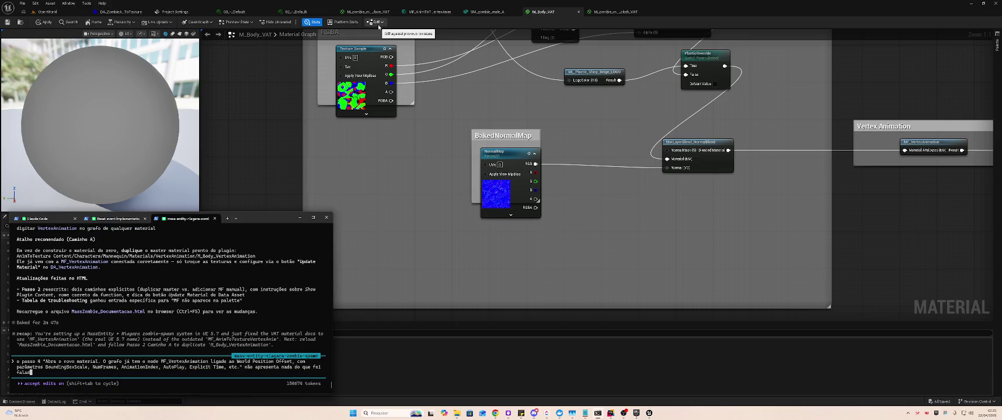
{"action": "type", "text": "o, apenas o MF_"}
{"action": "type", "text": "Vertex_a"}
{"action": "type", "text": "ni"}
{"action": "key", "text": "BackSpace"}
{"action": "key", "text": "BackSpace"}
{"action": "key", "text": "BackSpace"}
{"action": "type", "text": "Animation existe nesse material, todo o resto citado nesse step não exis"}
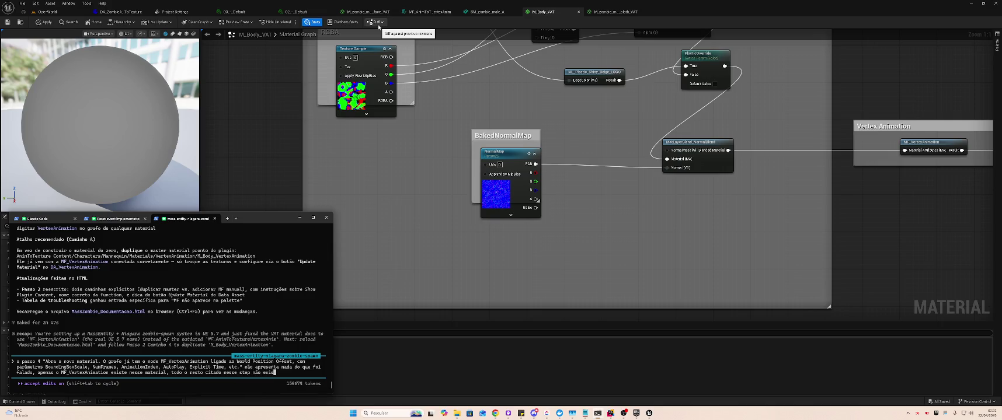
{"action": "type", "text": "te"}
{"action": "key", "text": "Return"}
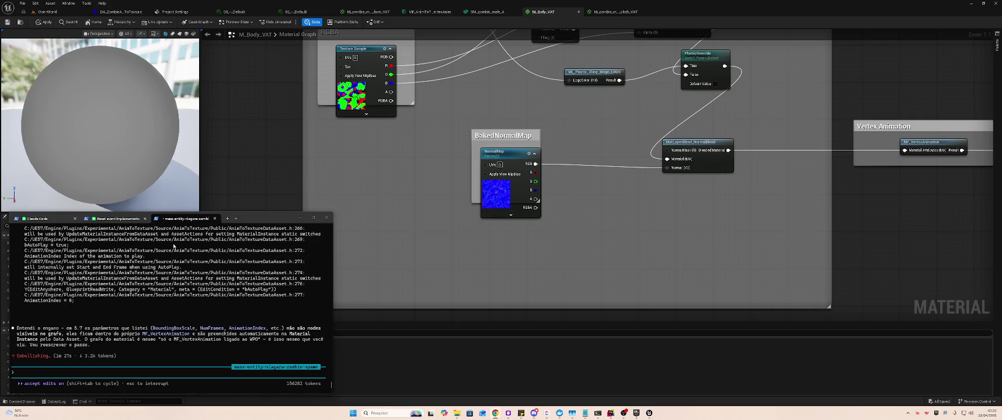
Check Claude Code's /usage statistics, glance at the guide, and return to the terminal
{"action": "left_click", "coordinate": [34, 221]}
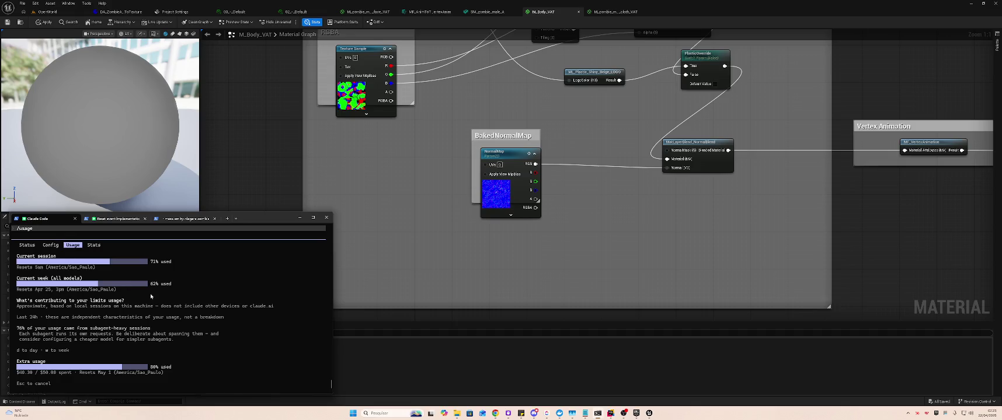
{"action": "key", "text": "Escape"}
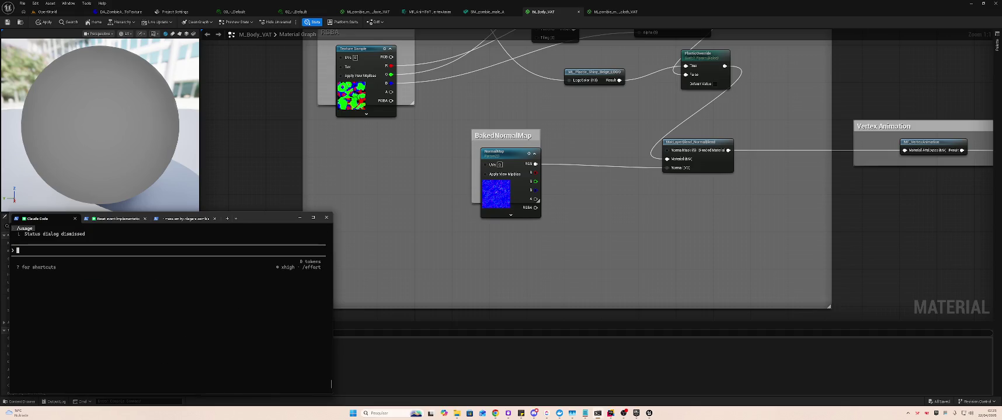
{"action": "type", "text": "/usage"}
{"action": "key", "text": "Return"}
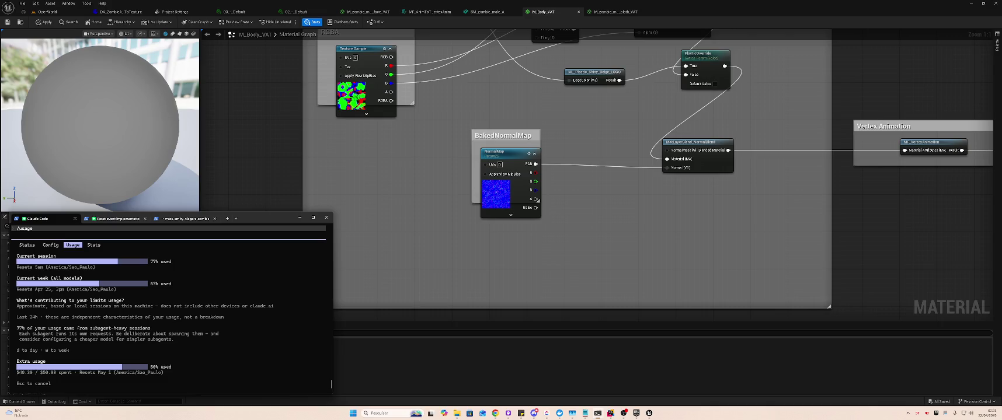
{"action": "key", "text": "Escape"}
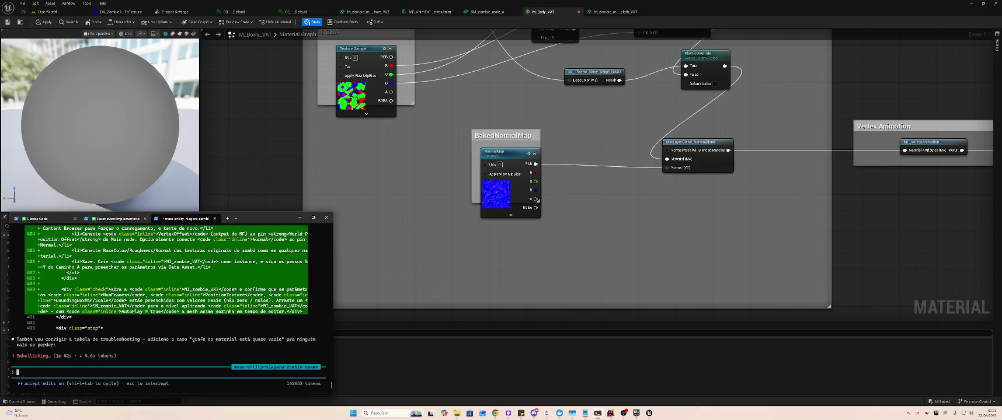
{"action": "key", "text": "alt+Tab"}
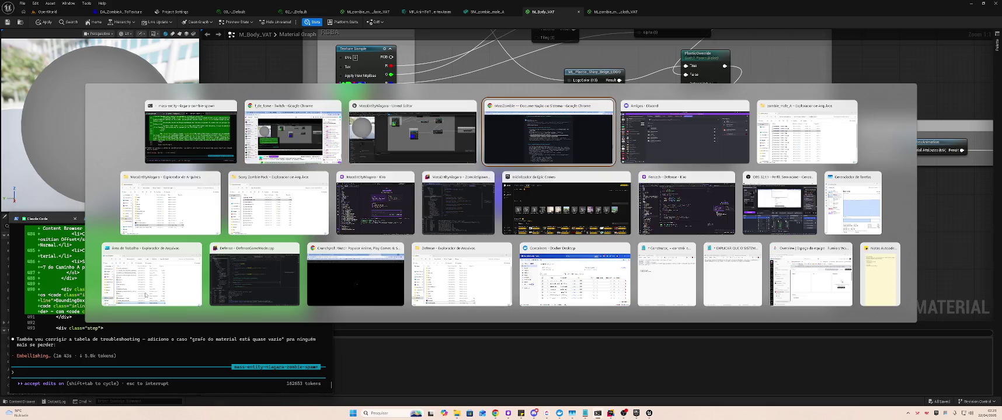
{"action": "key", "text": "alt+Tab"}
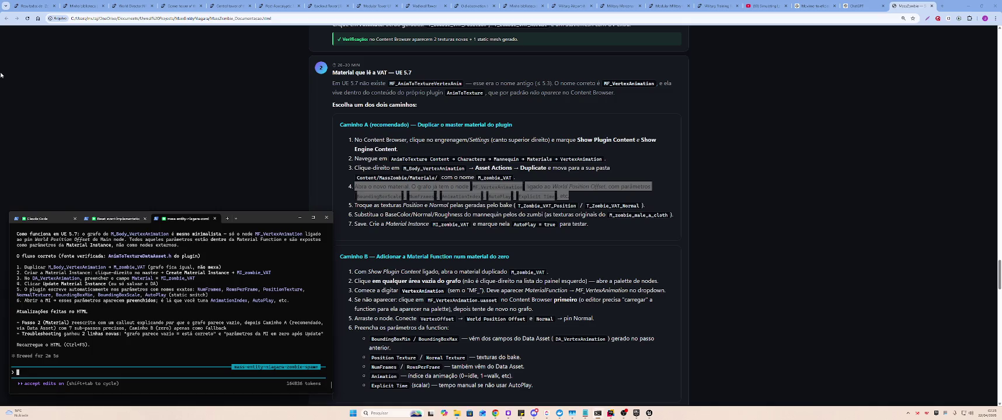
Read the revised guide's 'Entendendo o modelo em 5.7' note and the first Caminho A steps
{"action": "left_click", "coordinate": [616, 244]}
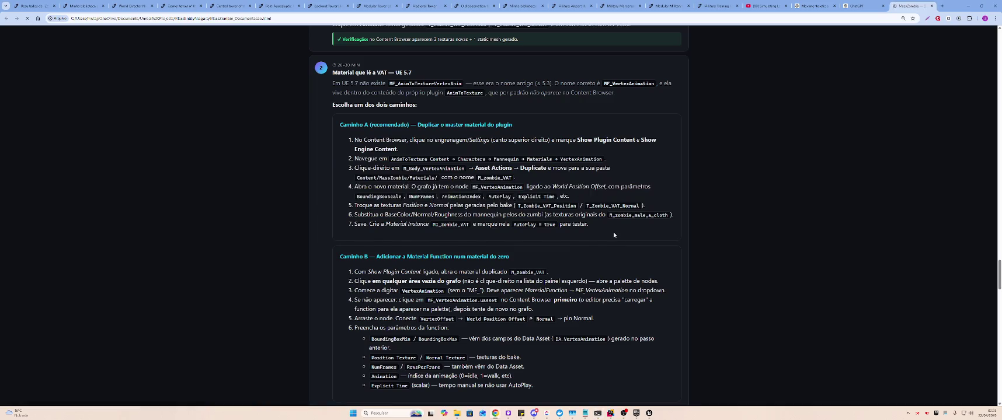
{"action": "scroll", "coordinate": [564, 262], "scroll_direction": "up", "scroll_amount": 1}
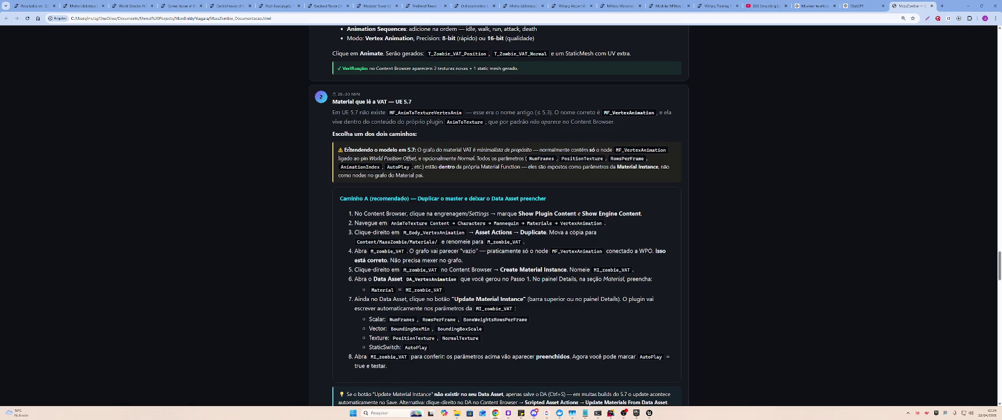
{"action": "mouse_move", "coordinate": [343, 150]}
{"action": "left_mouse_down"}
{"action": "mouse_move", "coordinate": [613, 160]}
{"action": "mouse_move", "coordinate": [487, 179]}
{"action": "left_mouse_up"}
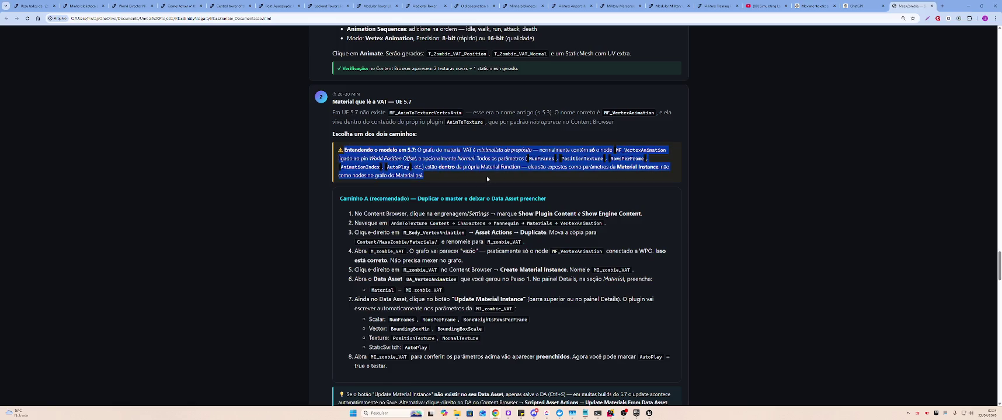
{"action": "left_click", "coordinate": [488, 173]}
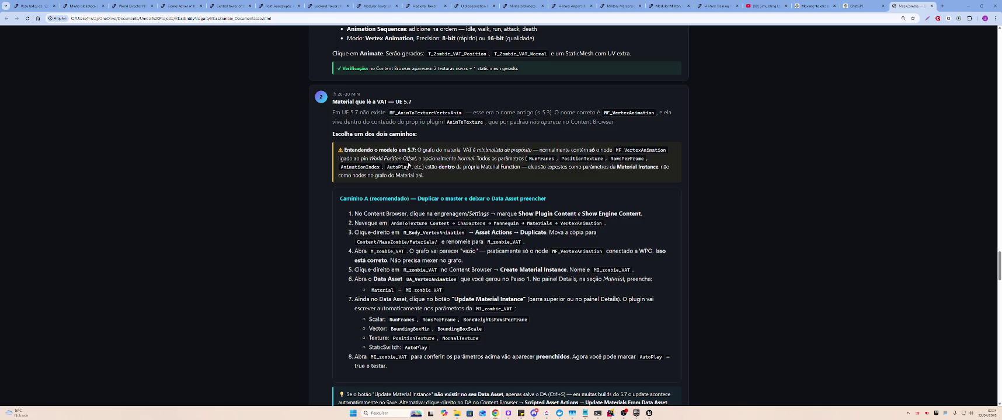
{"action": "mouse_move", "coordinate": [417, 150]}
{"action": "left_mouse_down"}
{"action": "mouse_move", "coordinate": [475, 158]}
{"action": "mouse_move", "coordinate": [642, 151]}
{"action": "mouse_move", "coordinate": [424, 155]}
{"action": "mouse_move", "coordinate": [657, 150]}
{"action": "mouse_move", "coordinate": [433, 167]}
{"action": "mouse_move", "coordinate": [345, 158]}
{"action": "mouse_move", "coordinate": [480, 151]}
{"action": "mouse_move", "coordinate": [642, 167]}
{"action": "mouse_move", "coordinate": [616, 178]}
{"action": "left_mouse_up"}
{"action": "left_click", "coordinate": [564, 173]}
{"action": "left_click_drag", "start_coordinate": [340, 198], "coordinate": [643, 222]}
{"action": "left_click", "coordinate": [643, 222]}
In Unreal's OpenWorld editor, open M_Body_VAT's context menu in the Content Browser
{"action": "key", "text": "alt+Tab"}
{"action": "key", "text": "alt+Tab"}
{"action": "key", "text": "alt+Tab"}
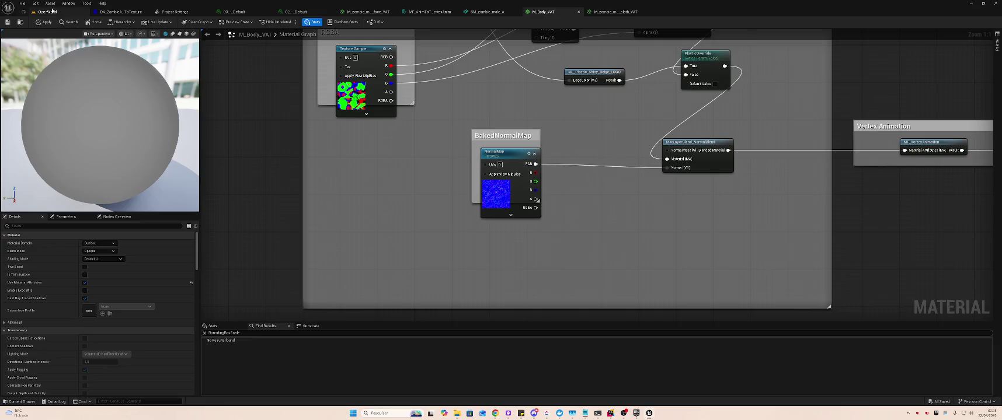
{"action": "left_click", "coordinate": [57, 12]}
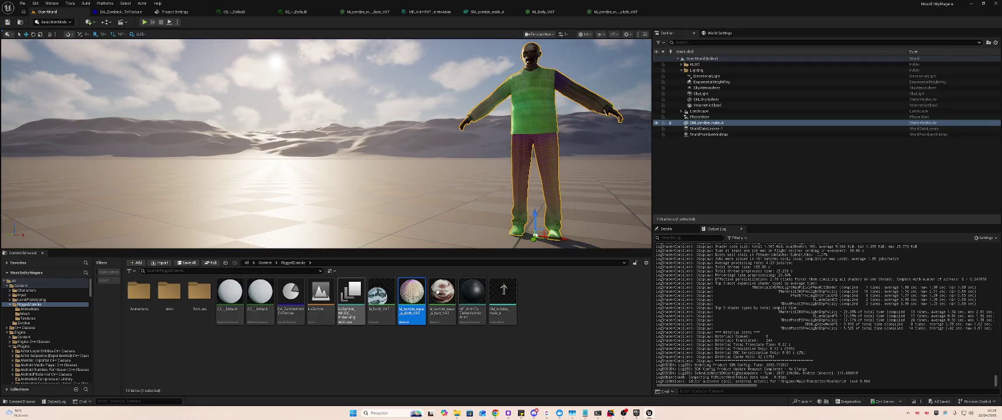
{"action": "right_click", "coordinate": [375, 297]}
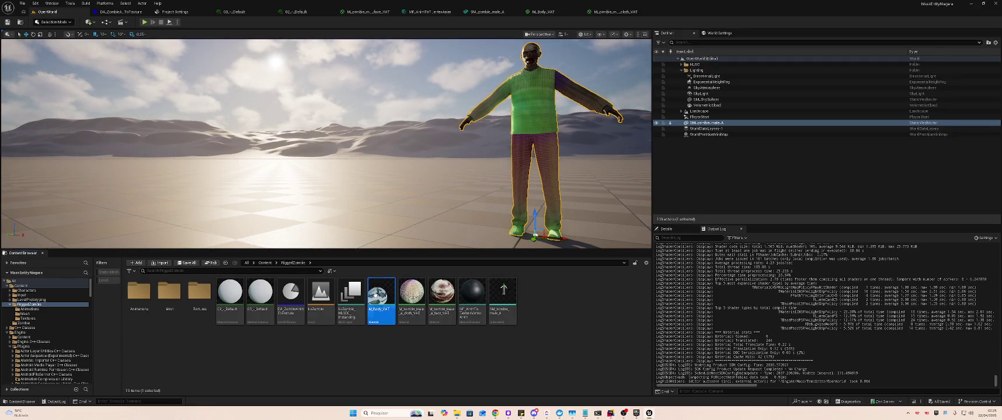
Create MI_Body_VAT_Inst as a material instance of M_Body_VAT and open it
{"action": "left_click", "coordinate": [396, 128]}
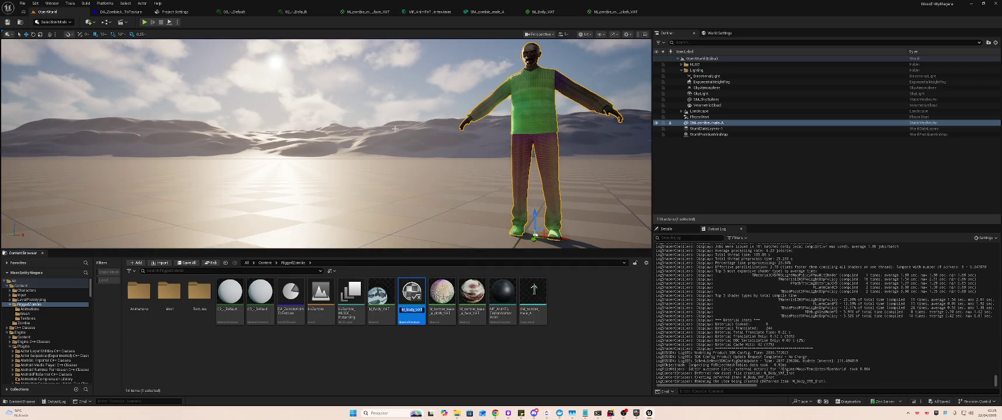
{"action": "key", "text": "End"}
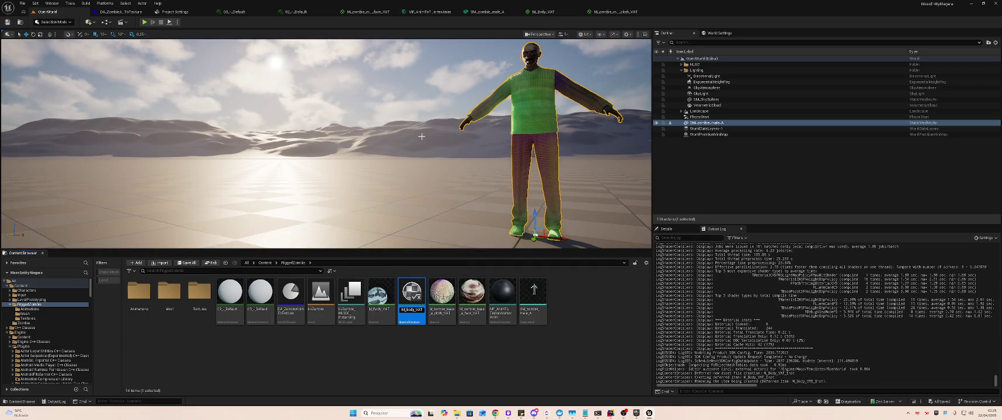
{"action": "type", "text": "I"}
{"action": "key", "text": "Return"}
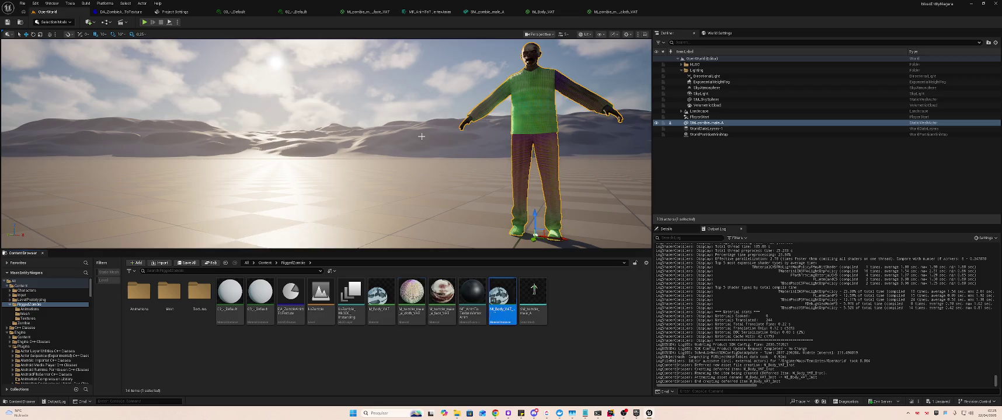
{"action": "key", "text": "Return"}
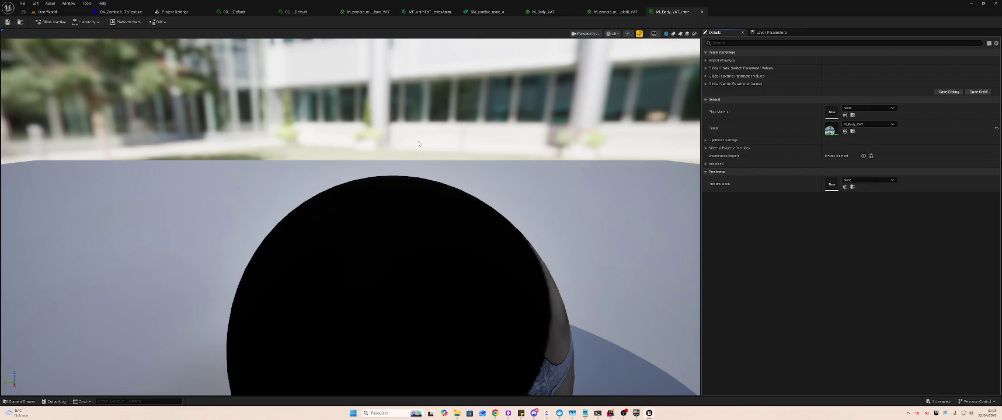
Expand the instance's static switch, texture, vector and AnimToTexture parameter groups, then return to the guide
{"action": "left_click", "coordinate": [706, 83]}
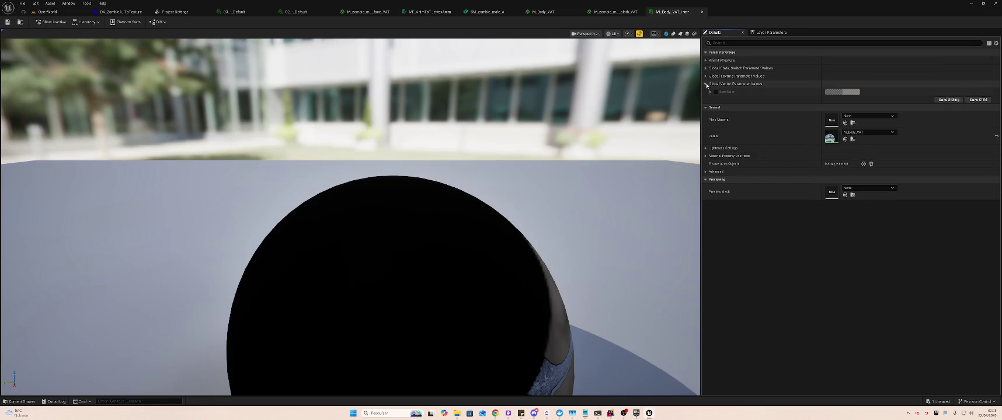
{"action": "left_click", "coordinate": [705, 76]}
{"action": "left_click", "coordinate": [705, 69]}
{"action": "left_click", "coordinate": [706, 53]}
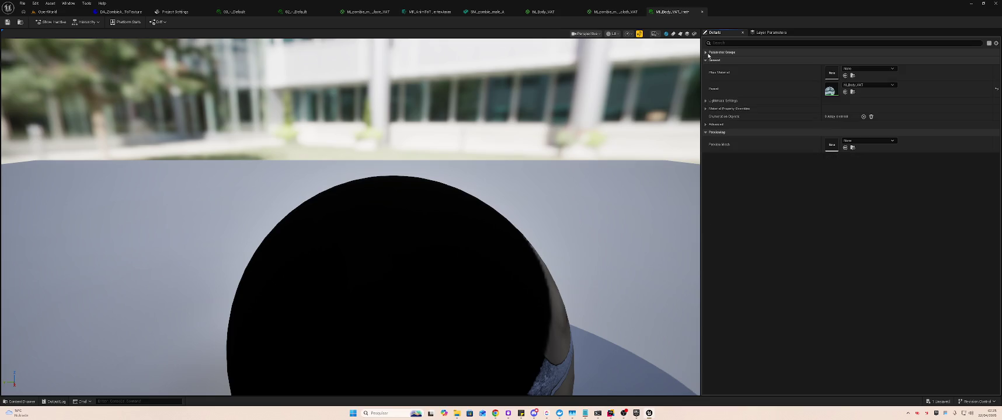
{"action": "left_click", "coordinate": [706, 53]}
{"action": "left_click", "coordinate": [706, 60]}
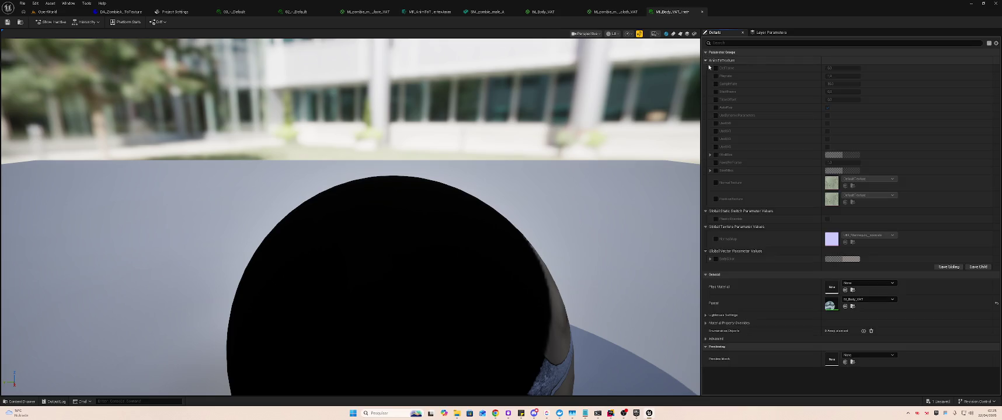
{"action": "key", "text": "alt+Tab"}
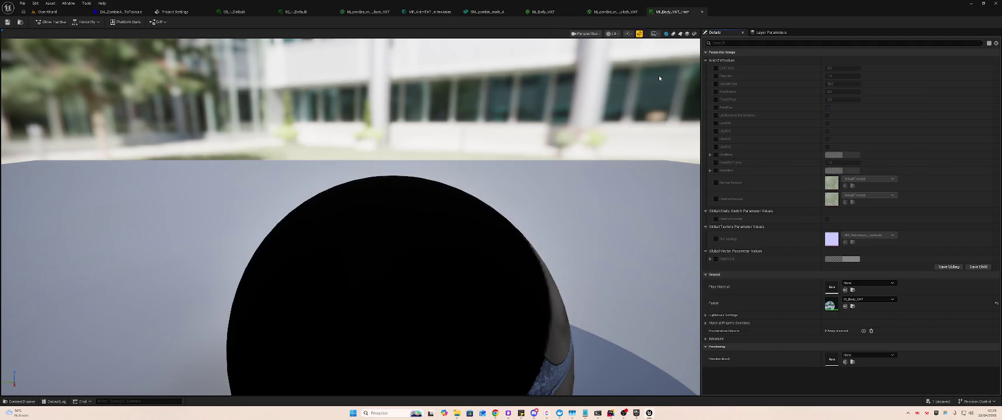
{"action": "key", "text": "alt+Tab"}
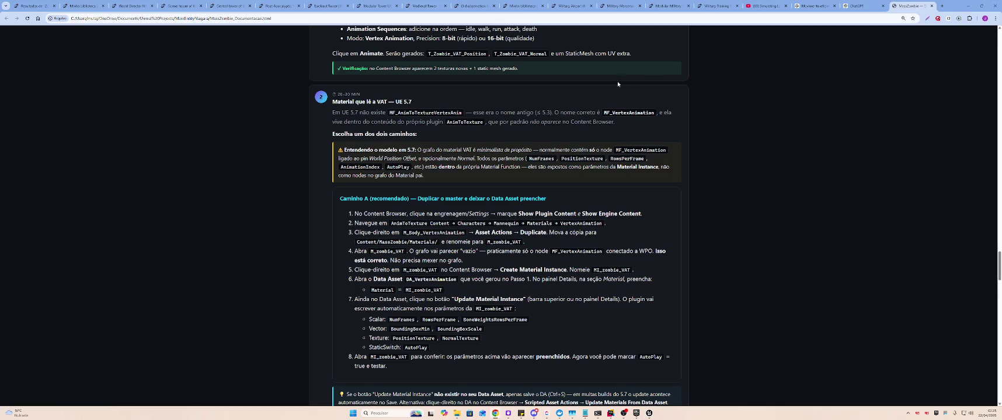
Reread the guide's step 4 graph note and step 5 instruction
{"action": "key", "text": "alt+Tab"}
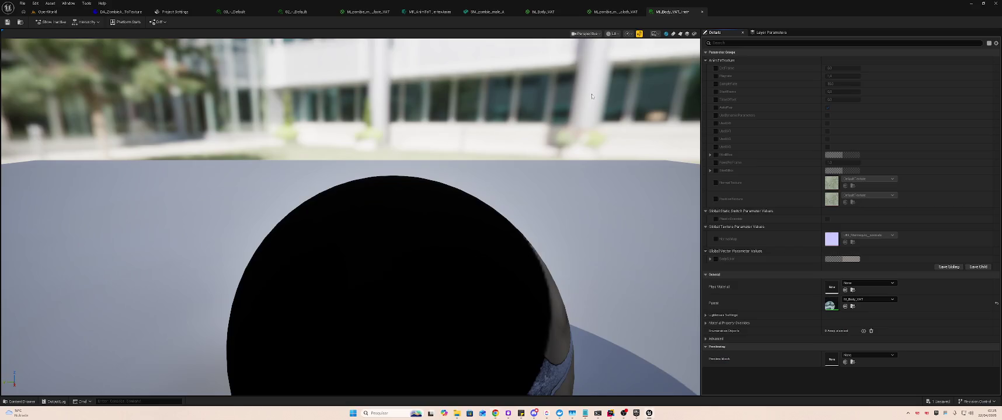
{"action": "key", "text": "alt+Tab"}
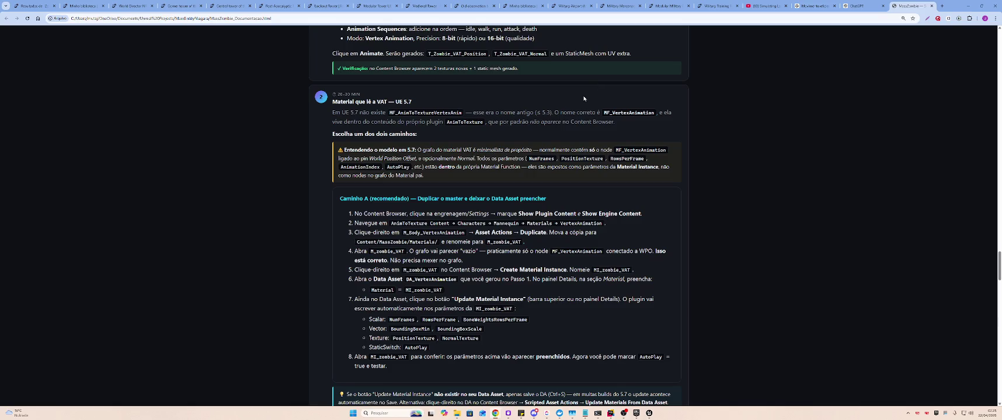
{"action": "key", "text": "alt"}
{"action": "left_click_drag", "start_coordinate": [409, 251], "coordinate": [594, 259]}
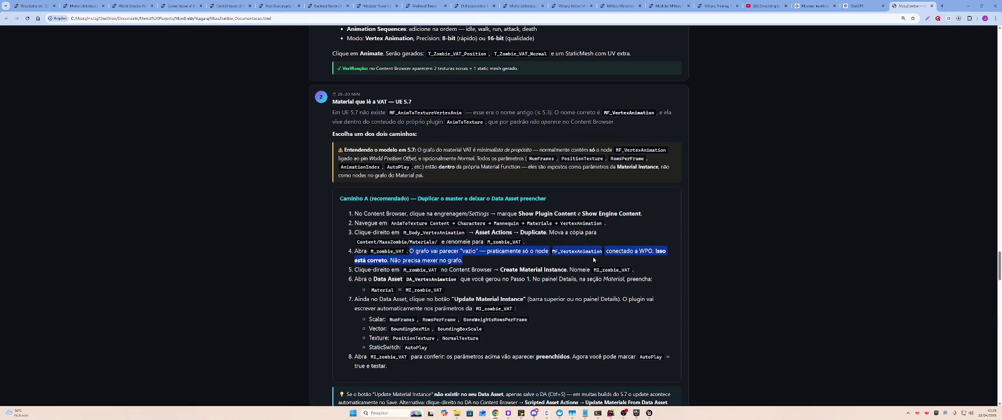
{"action": "left_click", "coordinate": [488, 265]}
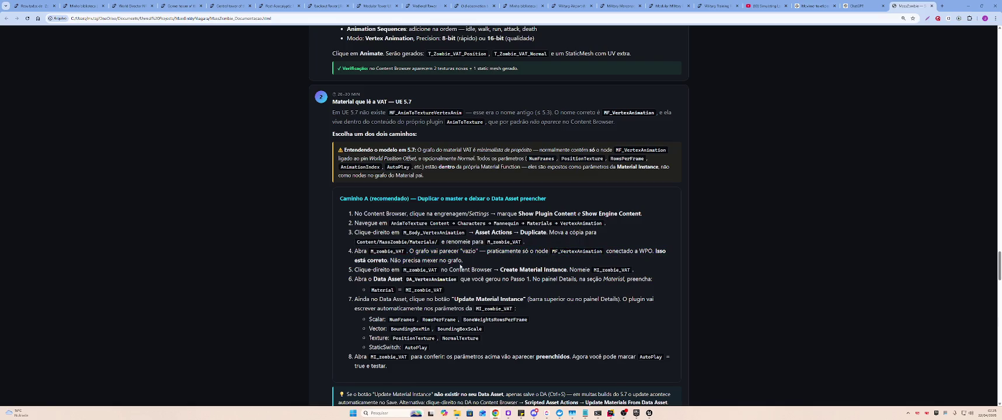
{"action": "left_click_drag", "start_coordinate": [386, 269], "coordinate": [587, 270]}
{"action": "left_click", "coordinate": [499, 272]}
After a quick look at Unreal, bring up the Fab marketplace results for 'Zombie'
{"action": "key", "text": "alt+Tab"}
{"action": "key", "text": "alt+Tab"}
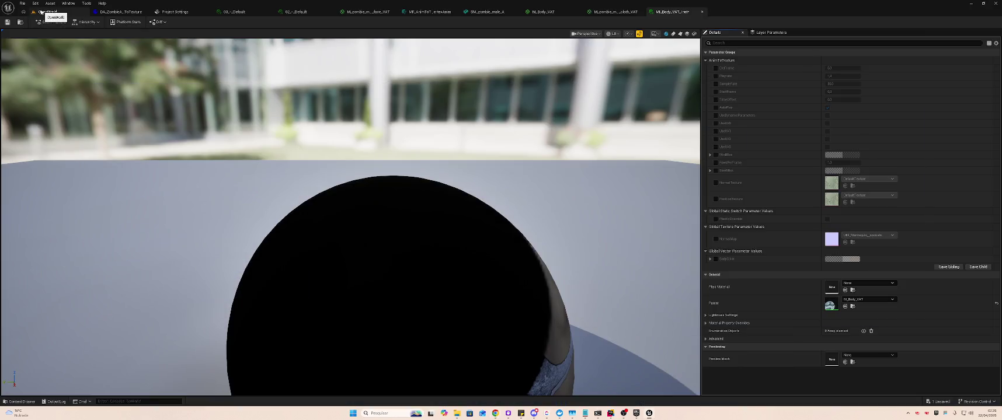
{"action": "key", "text": "alt+Tab"}
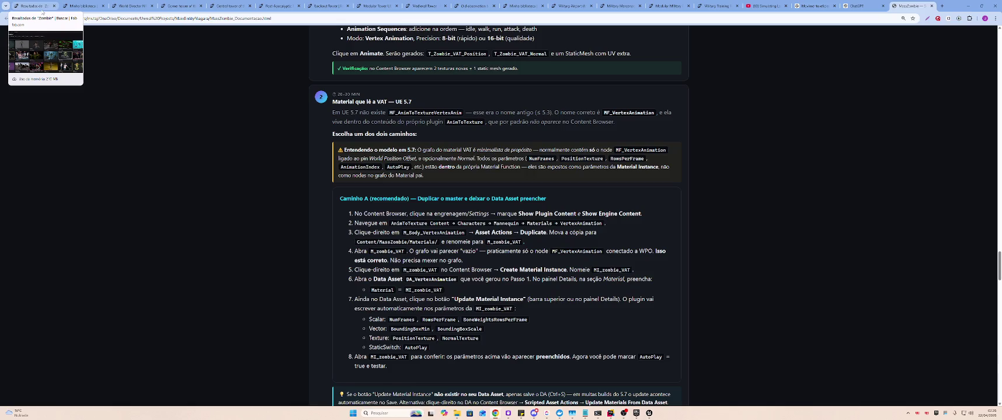
{"action": "left_click", "coordinate": [42, 12]}
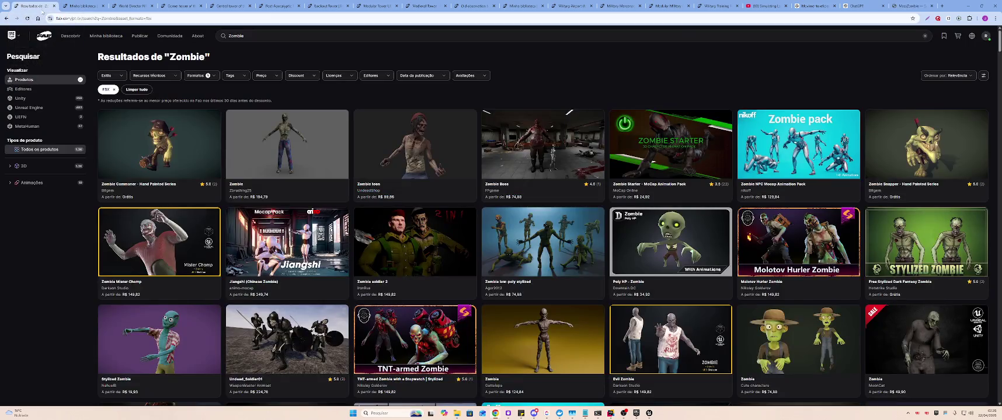
Open the DA_ZombieAnimToTexture data asset in Unreal, then return to the MassZombie guide in Chrome
{"action": "key", "text": "alt+Tab"}
{"action": "left_click", "coordinate": [46, 12]}
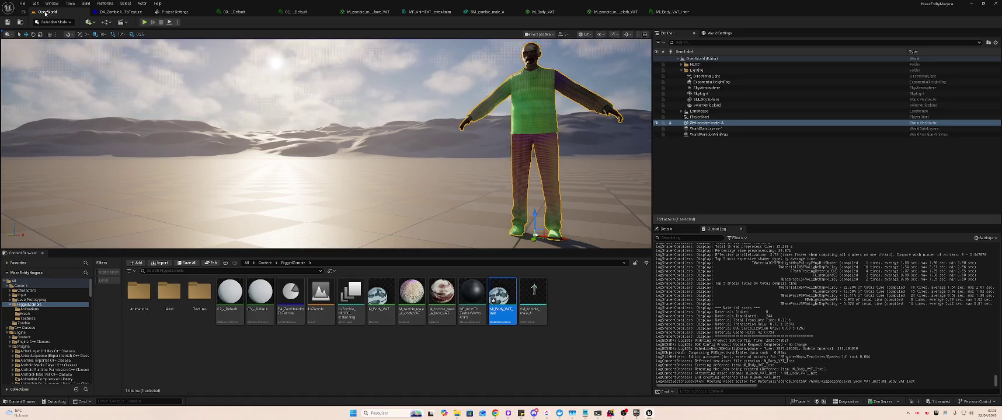
{"action": "double_click", "coordinate": [292, 299]}
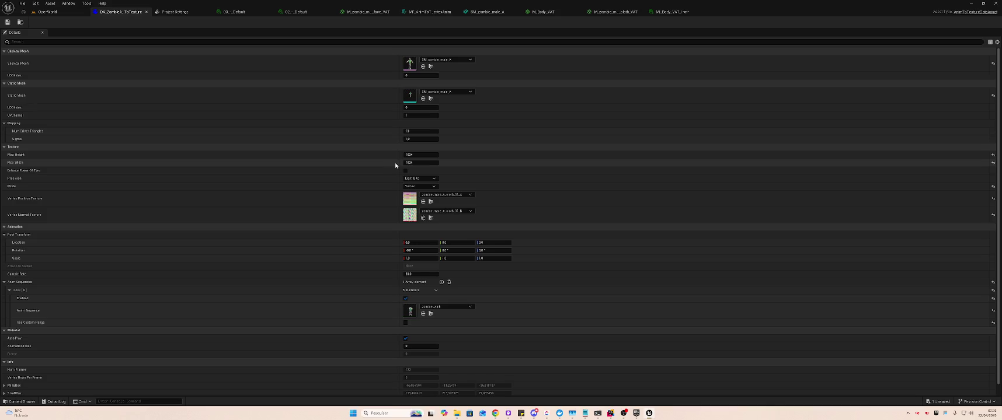
{"action": "key", "text": "alt+Tab"}
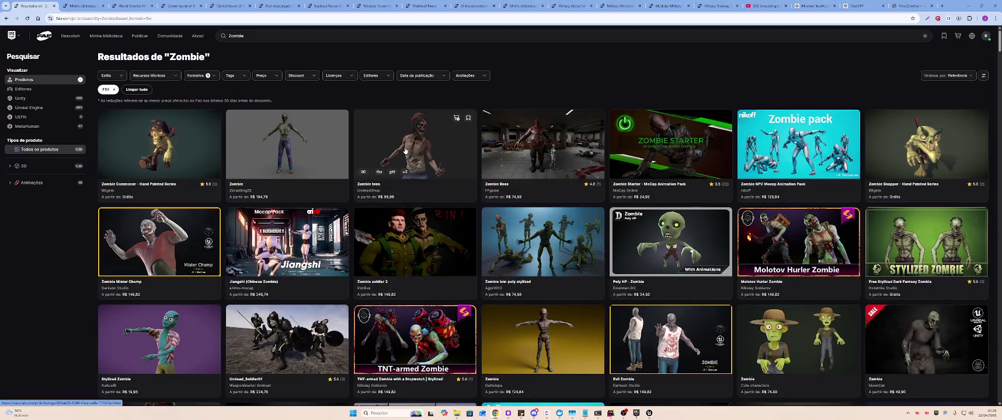
{"action": "key", "text": "alt+Tab"}
{"action": "key", "text": "alt+Tab"}
{"action": "key", "text": "alt+Tab"}
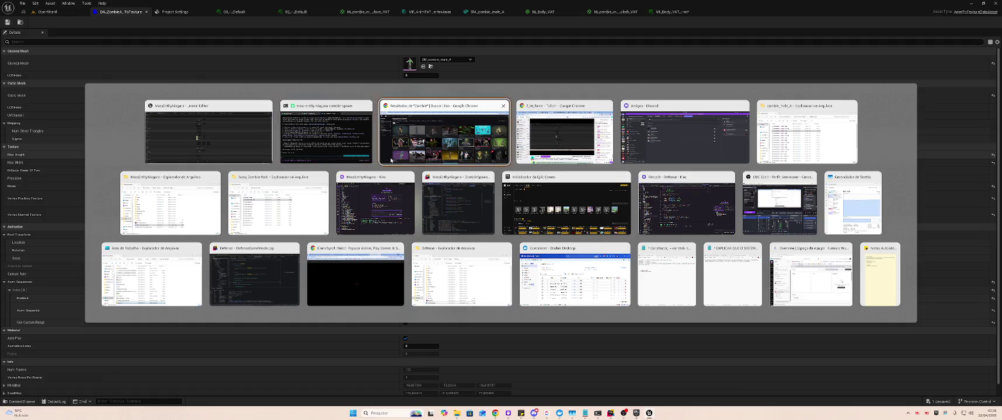
{"action": "left_click", "coordinate": [898, 5]}
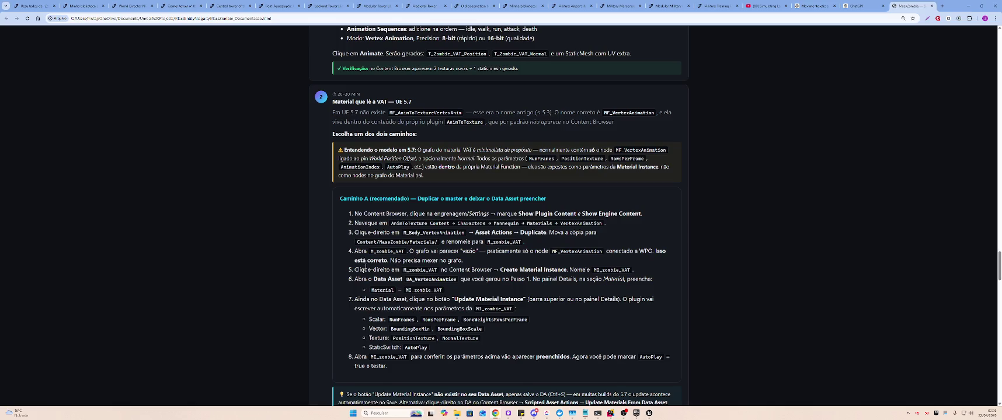
Highlight the guide's step 5 text on creating the M_zombie_VAT instance, then return to the data asset editor
{"action": "left_click_drag", "start_coordinate": [353, 272], "coordinate": [469, 270]}
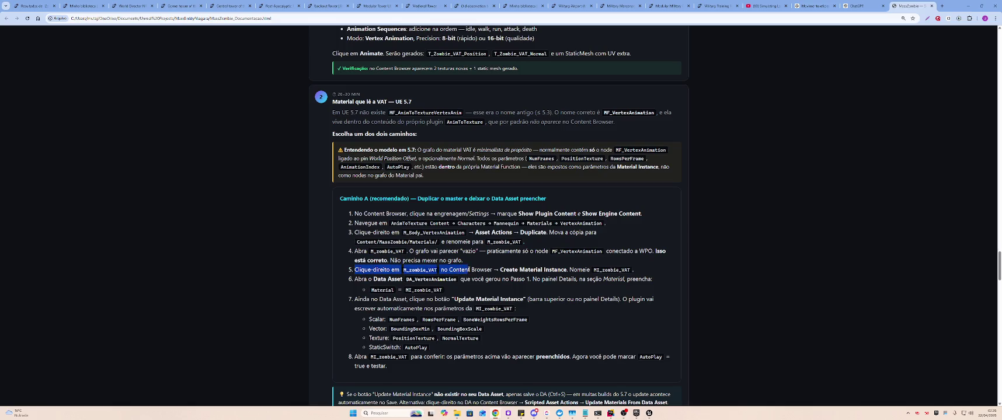
{"action": "left_click", "coordinate": [471, 266]}
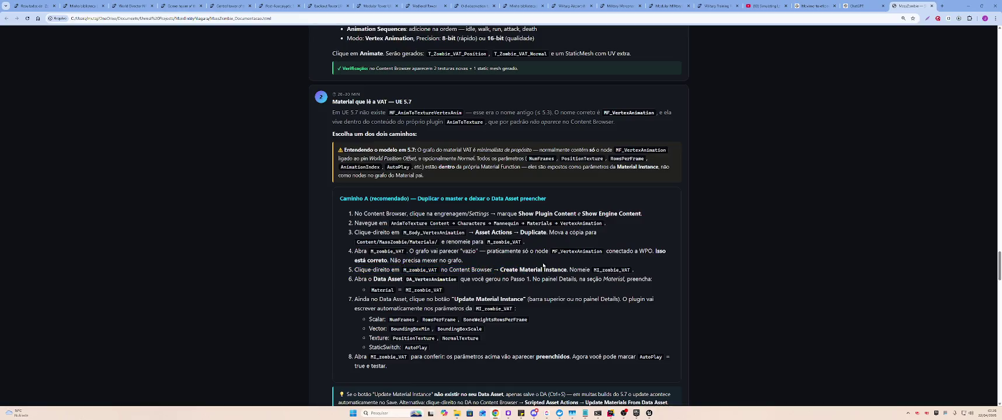
{"action": "left_click_drag", "start_coordinate": [353, 270], "coordinate": [609, 269]}
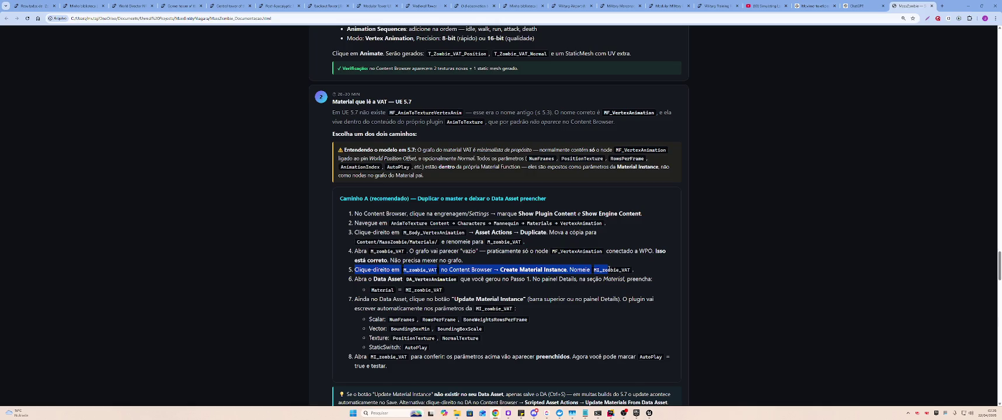
{"action": "mouse_move", "coordinate": [609, 270]}
{"action": "left_mouse_down"}
{"action": "mouse_move", "coordinate": [631, 271]}
{"action": "mouse_move", "coordinate": [461, 280]}
{"action": "mouse_move", "coordinate": [443, 292]}
{"action": "mouse_move", "coordinate": [380, 271]}
{"action": "mouse_move", "coordinate": [382, 280]}
{"action": "mouse_move", "coordinate": [617, 282]}
{"action": "left_mouse_up"}
{"action": "key", "text": "alt+Tab"}
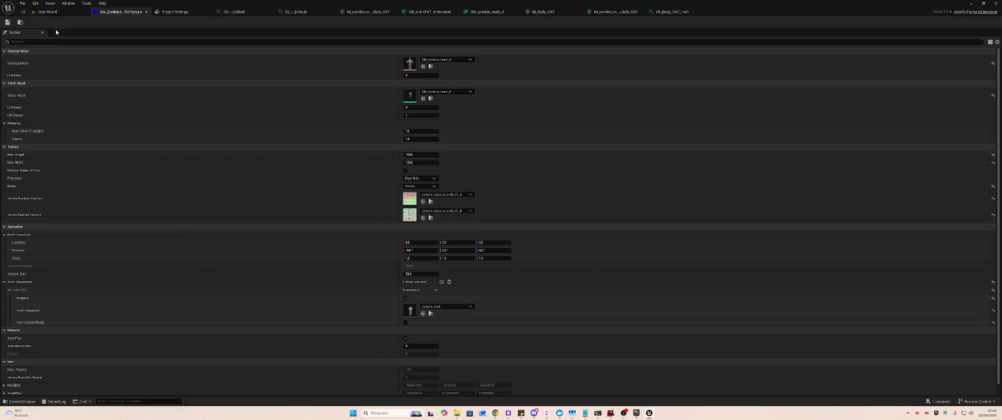
Filter the data asset's Details by 'Material', then switch back to the Chrome guide
{"action": "left_click", "coordinate": [45, 42]}
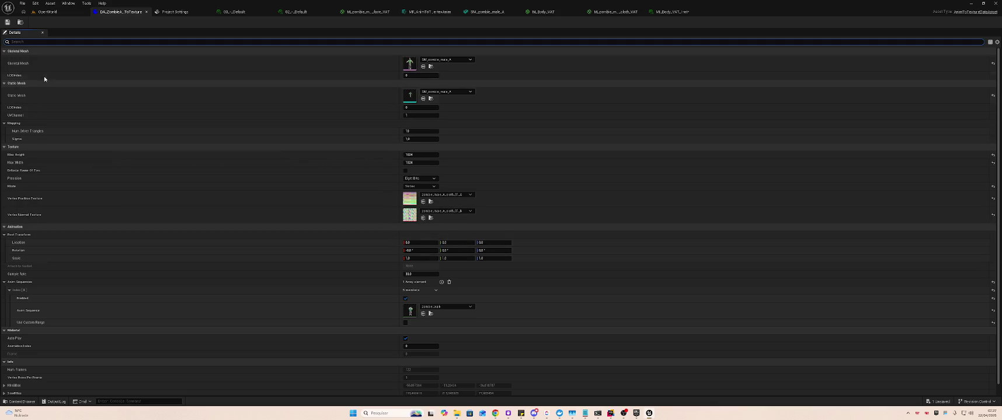
{"action": "type", "text": "Material"}
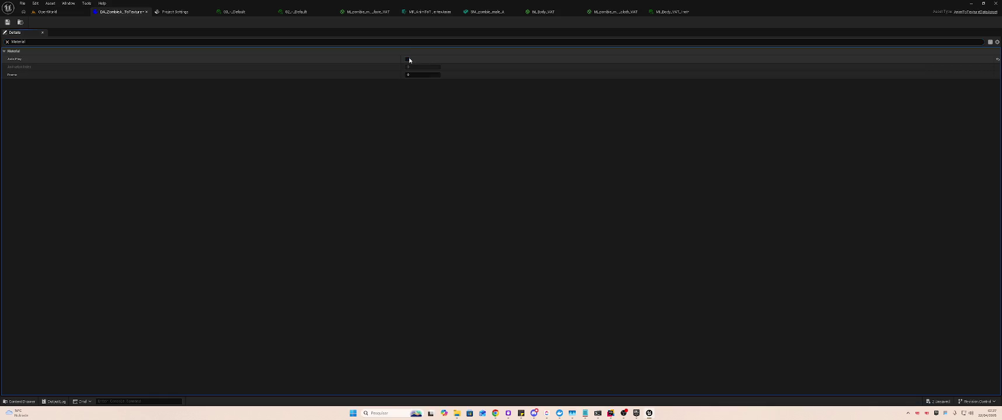
{"action": "key", "text": "alt+Tab"}
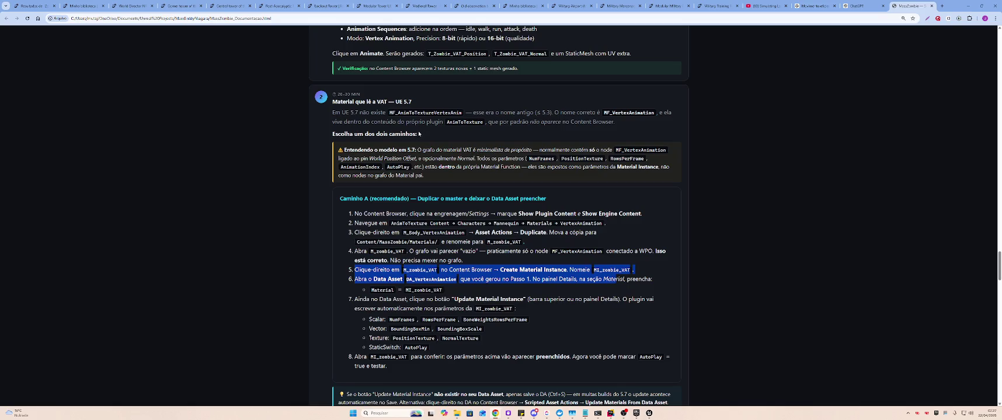
Review the guide's VAT bake and Caminho A material-instance steps, then return to Unreal
{"action": "scroll", "coordinate": [419, 136], "scroll_direction": "up", "scroll_amount": 3}
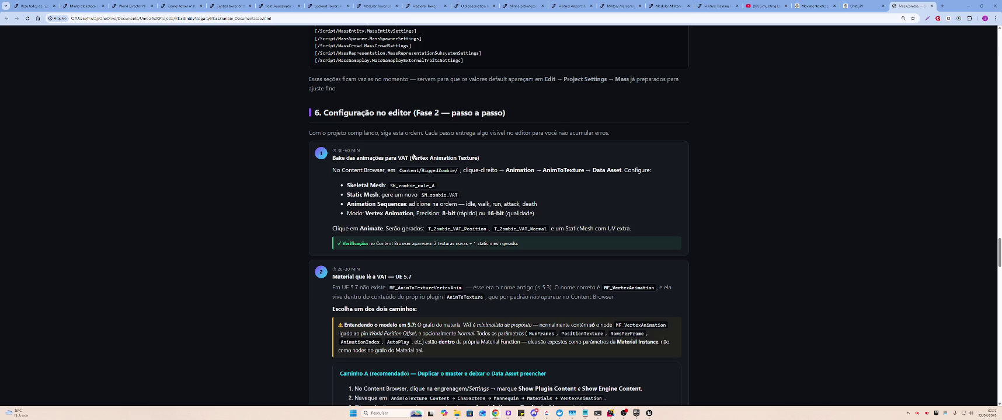
{"action": "scroll", "coordinate": [413, 156], "scroll_direction": "down", "scroll_amount": 2}
{"action": "scroll", "coordinate": [411, 156], "scroll_direction": "down", "scroll_amount": 1}
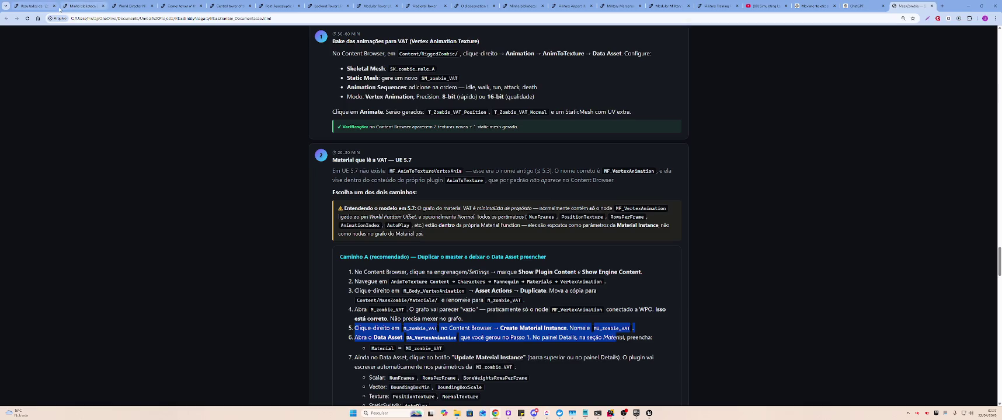
{"action": "key", "text": "alt+Tab"}
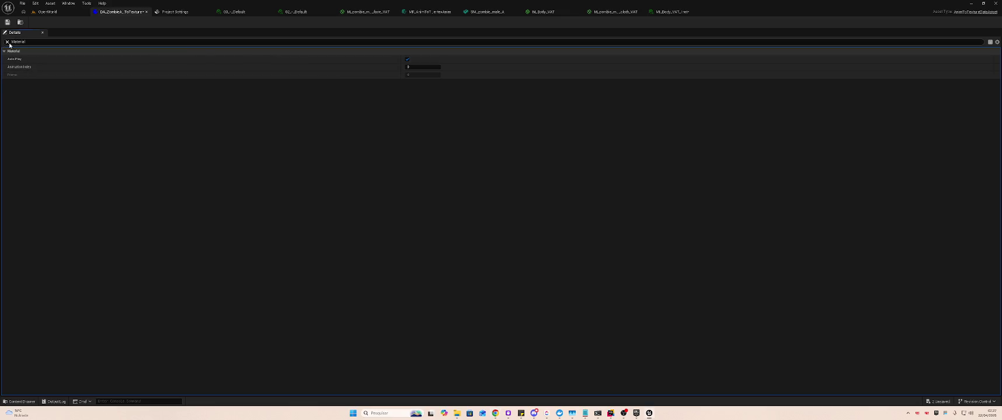
Clear the data asset's Details filter, switch to ML_Body_VAT_Inst and enable its NormalTexture override
{"action": "left_click", "coordinate": [7, 42]}
{"action": "scroll", "coordinate": [409, 233], "scroll_direction": "down", "scroll_amount": 2}
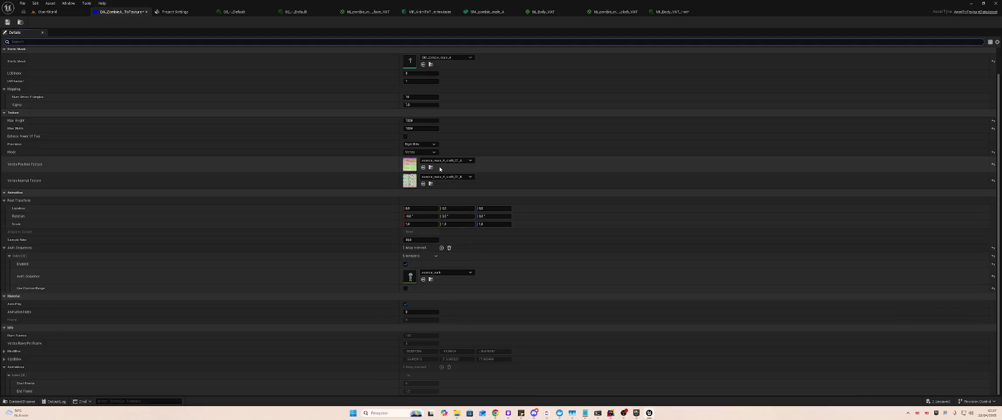
{"action": "left_click", "coordinate": [665, 13]}
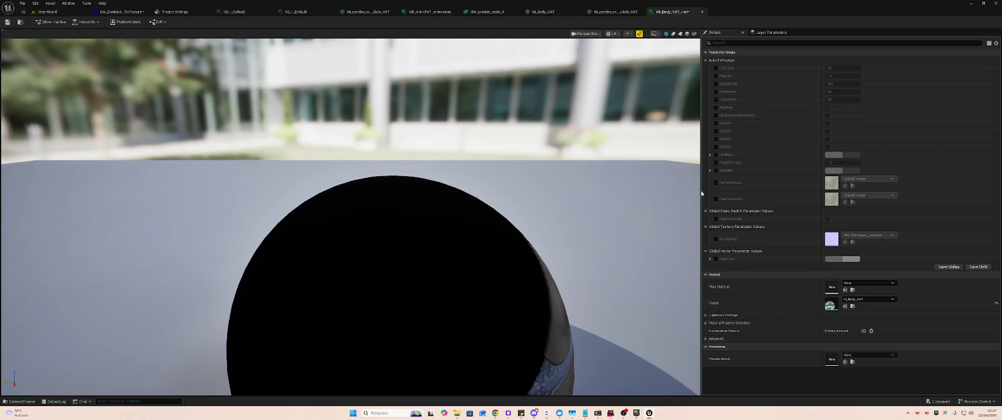
{"action": "left_click", "coordinate": [716, 183]}
Try the PositionTexture and NormalTexture overrides, leaving both unchecked in the end
{"action": "left_click", "coordinate": [716, 199]}
{"action": "left_click", "coordinate": [850, 183]}
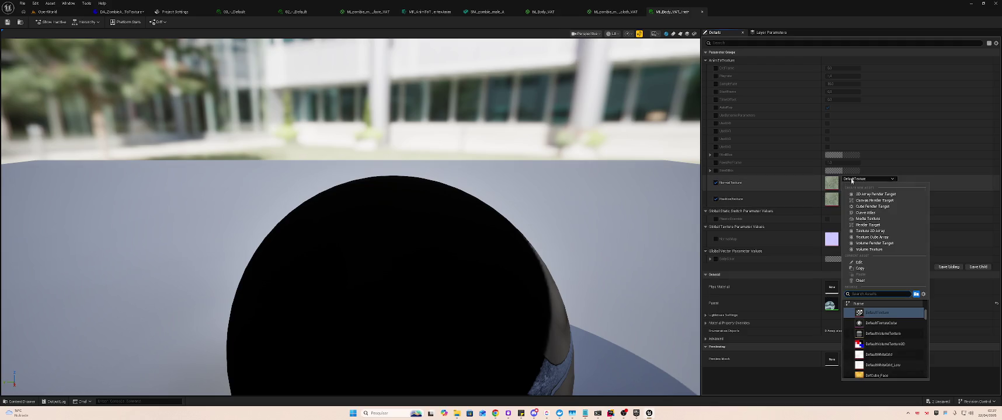
{"action": "left_click", "coordinate": [769, 194]}
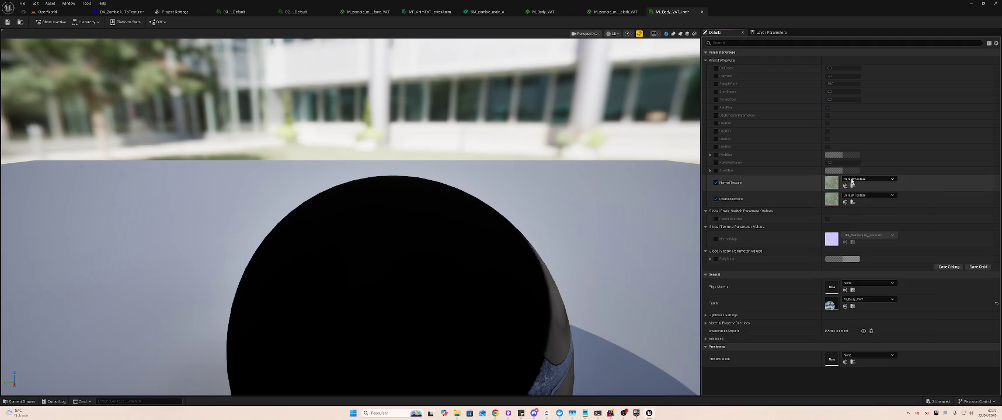
{"action": "left_click", "coordinate": [716, 199]}
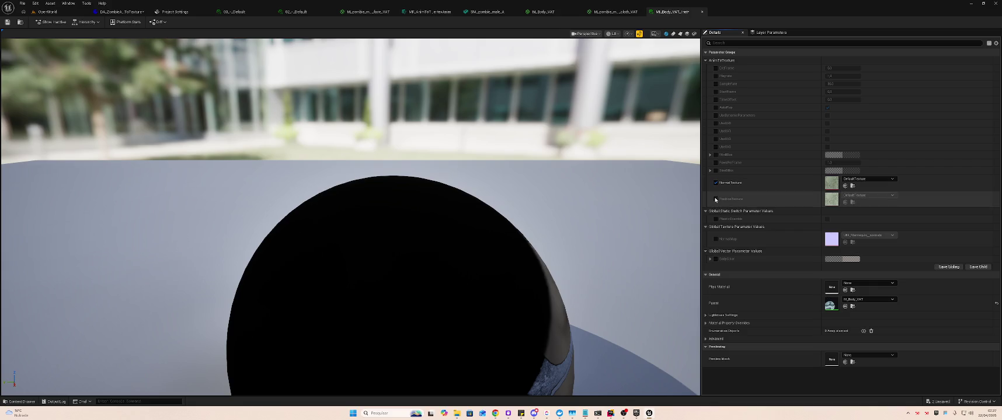
{"action": "left_click", "coordinate": [716, 199]}
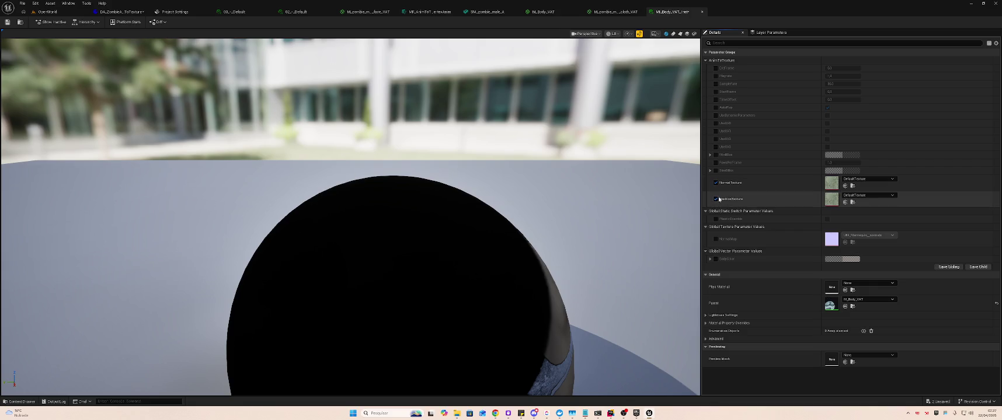
{"action": "left_click", "coordinate": [715, 199]}
{"action": "left_click", "coordinate": [716, 183]}
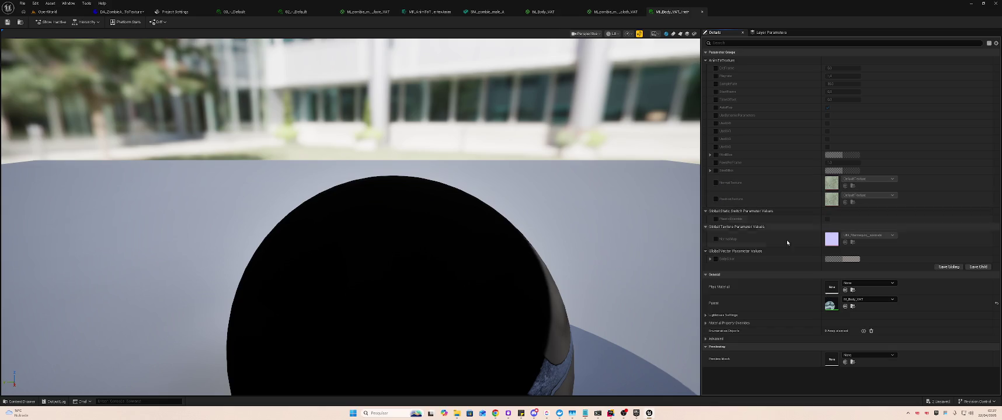
Search the Parent picker for 'zombie' and close it, keeping M_Body_VAT as parent
{"action": "left_click", "coordinate": [859, 300]}
{"action": "left_click", "coordinate": [860, 300]}
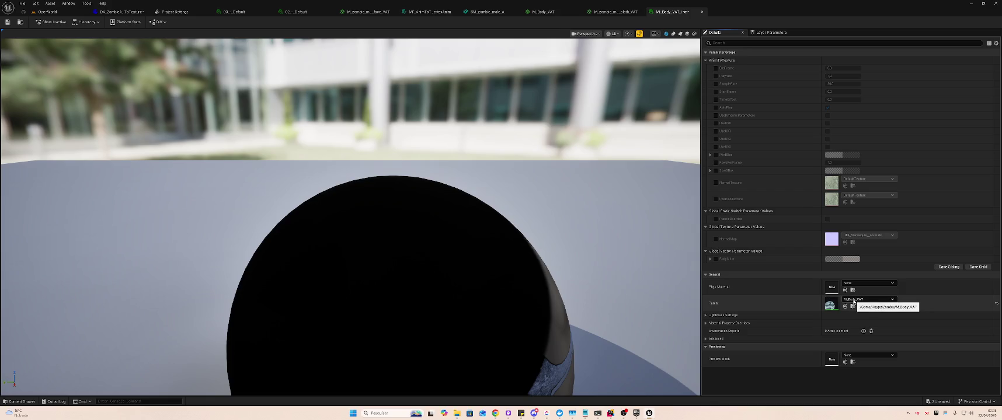
{"action": "left_click", "coordinate": [853, 300]}
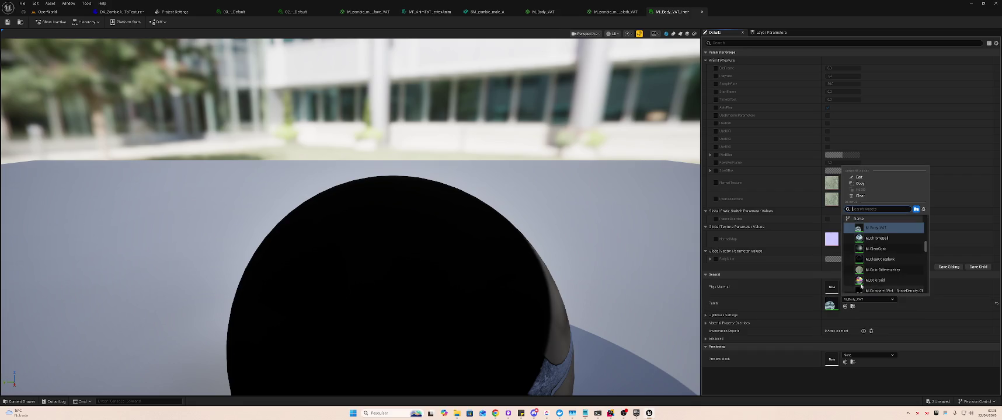
{"action": "scroll", "coordinate": [878, 271], "scroll_direction": "down", "scroll_amount": 2}
{"action": "scroll", "coordinate": [878, 271], "scroll_direction": "up", "scroll_amount": 3}
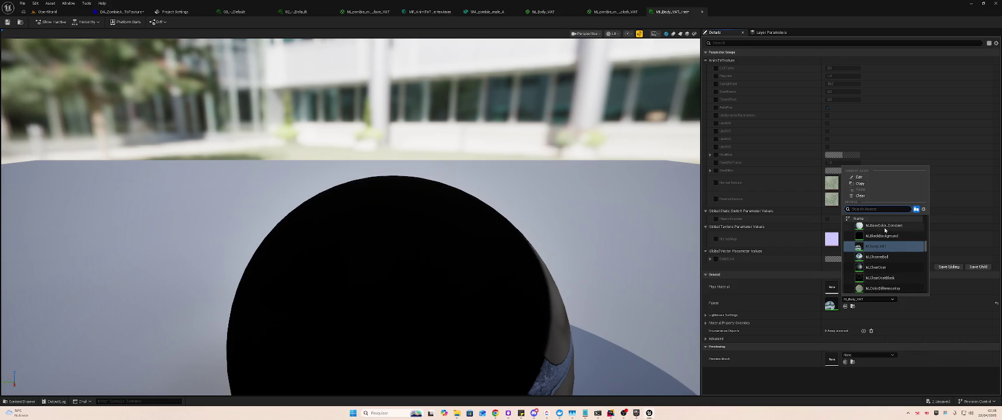
{"action": "type", "text": "zombie"}
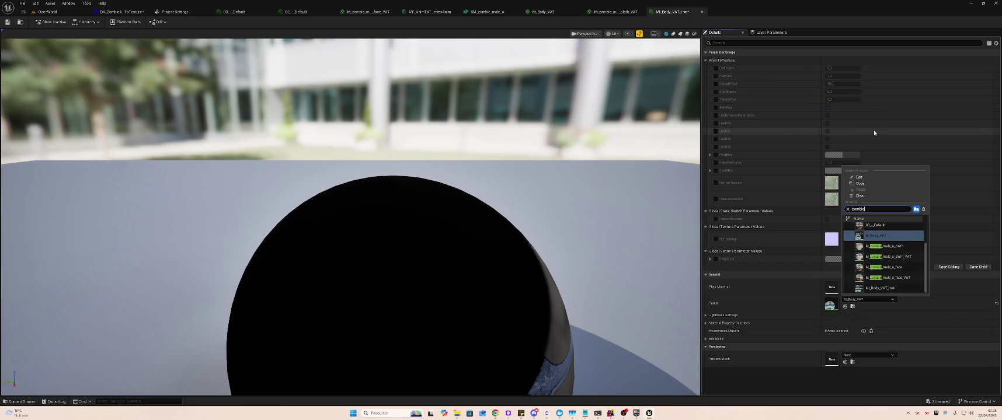
{"action": "left_click", "coordinate": [940, 292]}
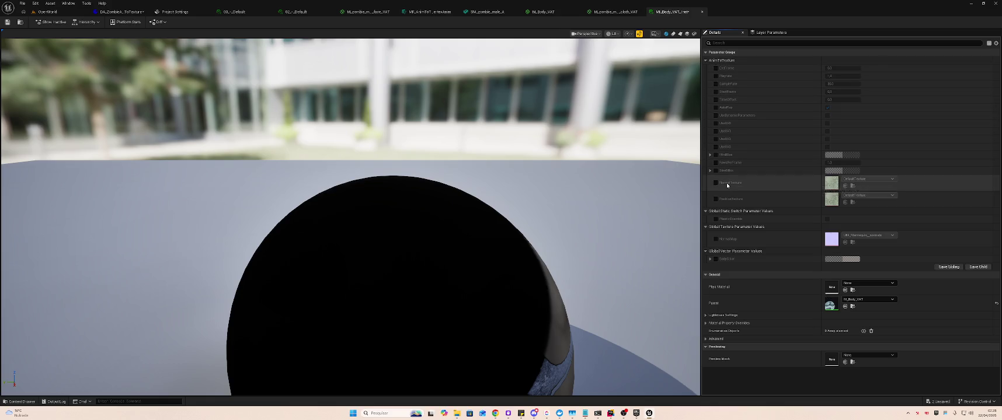
Glance at the guide, filter the instance's Details by 'Nu' then clear it, and open M_Body_VAT's graph
{"action": "key", "text": "alt+Tab"}
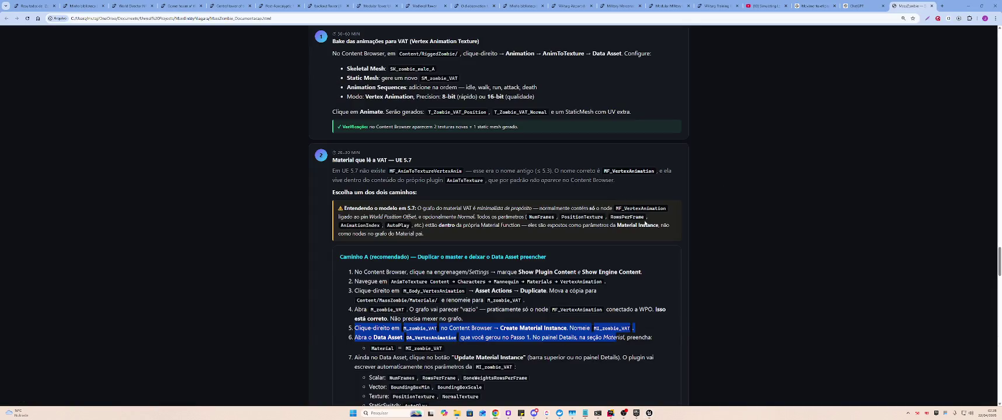
{"action": "key", "text": "alt+Tab"}
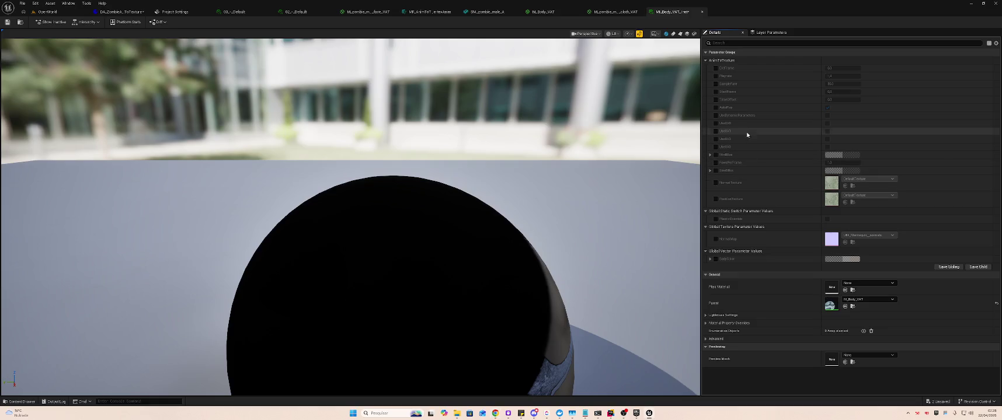
{"action": "left_click", "coordinate": [734, 45]}
{"action": "type", "text": "Nu"}
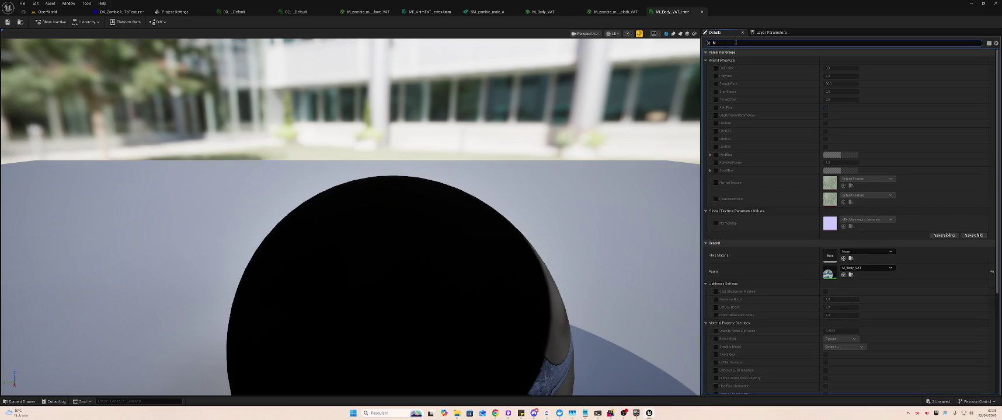
{"action": "key", "text": "BackSpace"}
{"action": "key", "text": "BackSpace"}
{"action": "key", "text": "BackSpace"}
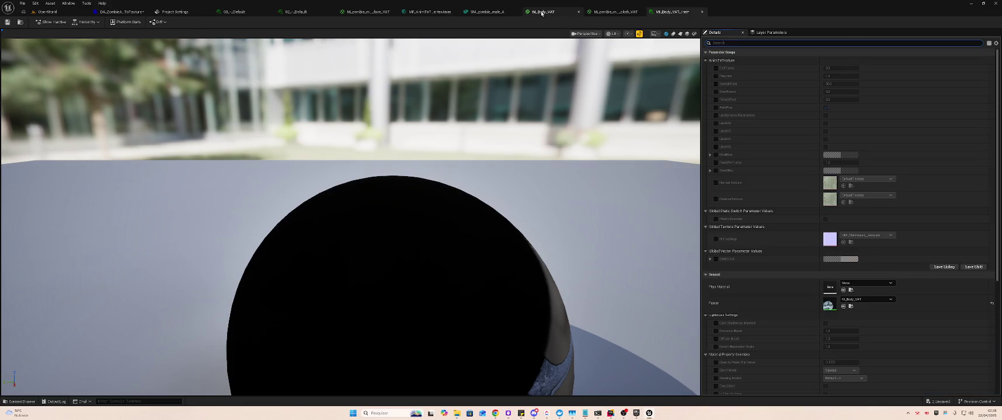
{"action": "left_click", "coordinate": [540, 11]}
{"action": "scroll", "coordinate": [559, 130], "scroll_direction": "up", "scroll_amount": 2}
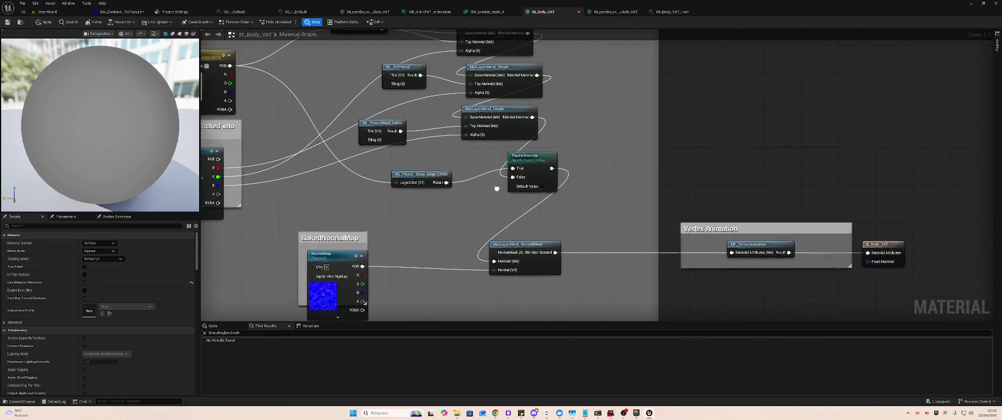
Inspect the M_Body_VAT graph, then the face VAT material, 02_-_Default and 03_-_Default instances
{"action": "scroll", "coordinate": [496, 188], "scroll_direction": "down", "scroll_amount": 2}
{"action": "left_click_drag", "start_coordinate": [592, 224], "coordinate": [570, 202]}
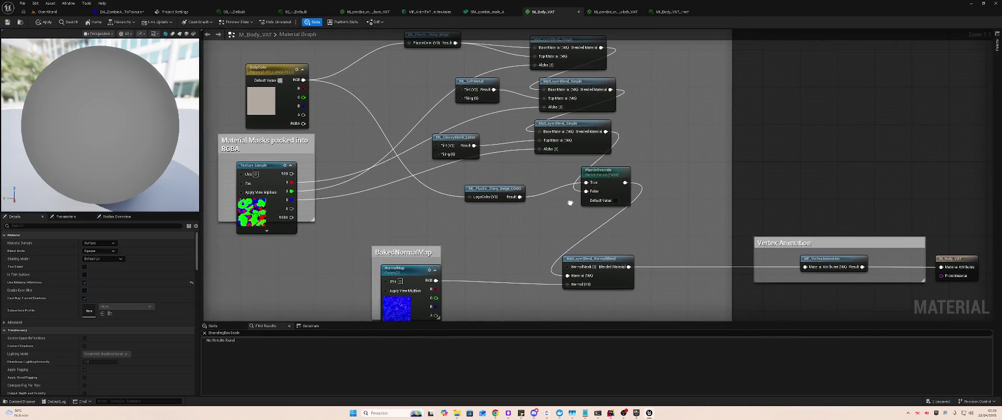
{"action": "left_click_drag", "start_coordinate": [572, 207], "coordinate": [582, 212]}
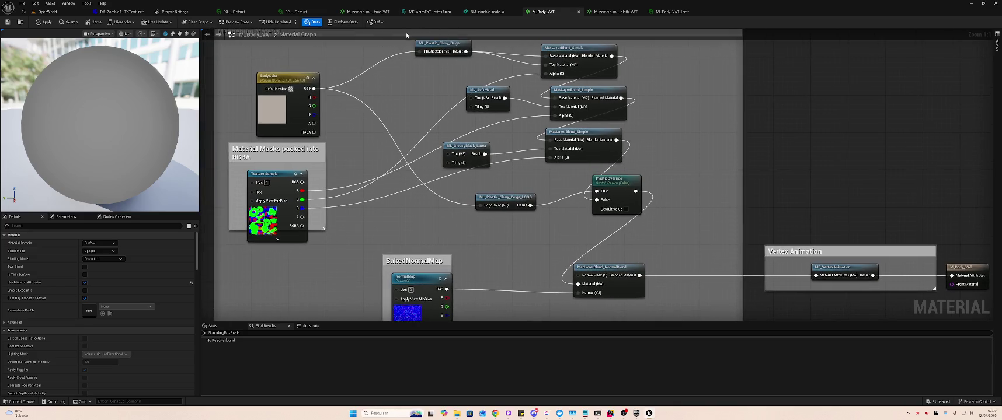
{"action": "left_click", "coordinate": [368, 11]}
{"action": "left_click_drag", "start_coordinate": [314, 66], "coordinate": [342, 100]}
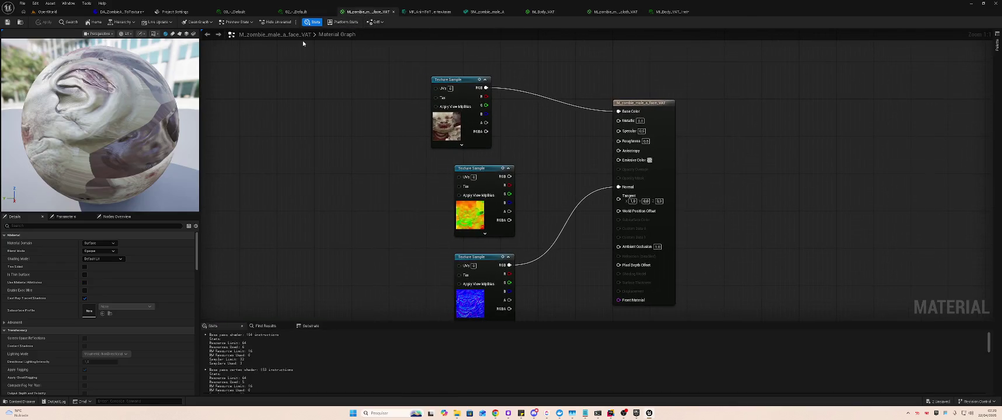
{"action": "left_click", "coordinate": [302, 11]}
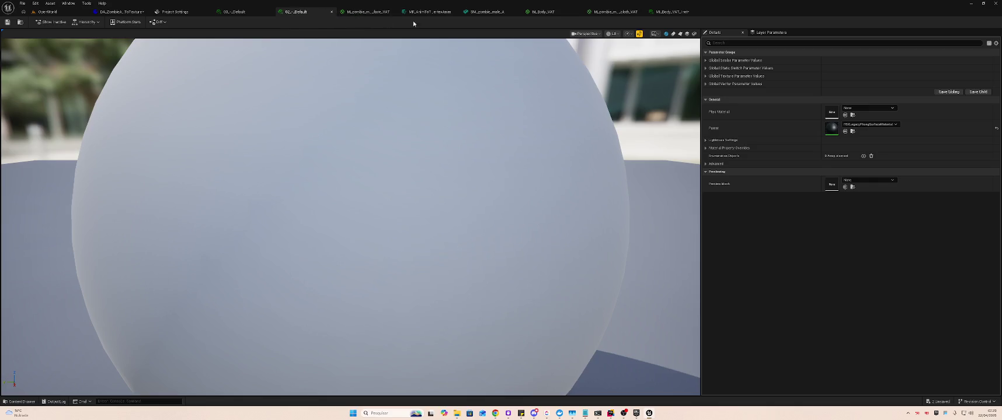
{"action": "left_click", "coordinate": [224, 10]}
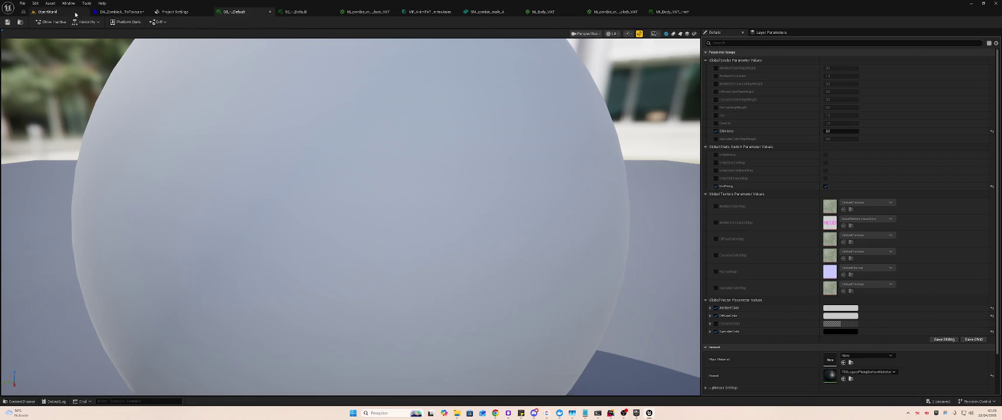
Return to the OpenWorld level and save all modified assets with Ctrl+Shift+S
{"action": "left_click", "coordinate": [46, 11]}
{"action": "left_click", "coordinate": [440, 352]}
{"action": "key", "text": "ctrl+shift+s"}
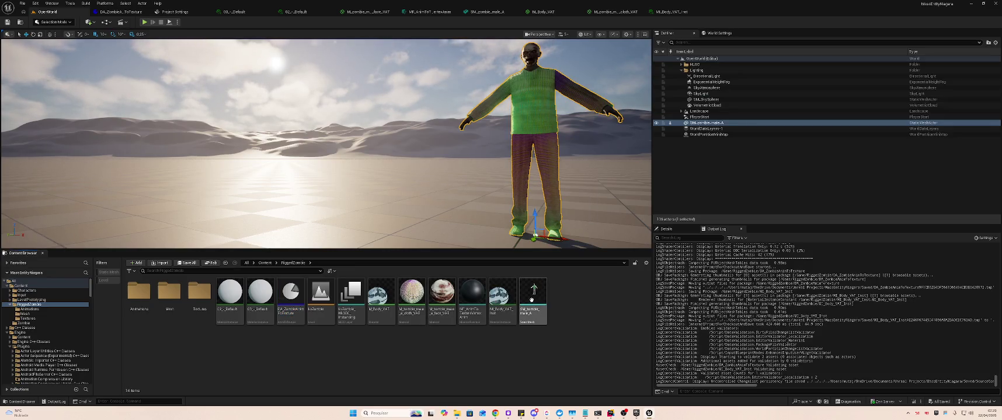
Open M_Body_VAT_Inst, then pan the M_Body_VAT graph to the RGBA mask and BakedNormalMap nodes
{"action": "mouse_move", "coordinate": [533, 289]}
{"action": "double_click", "coordinate": [500, 295]}
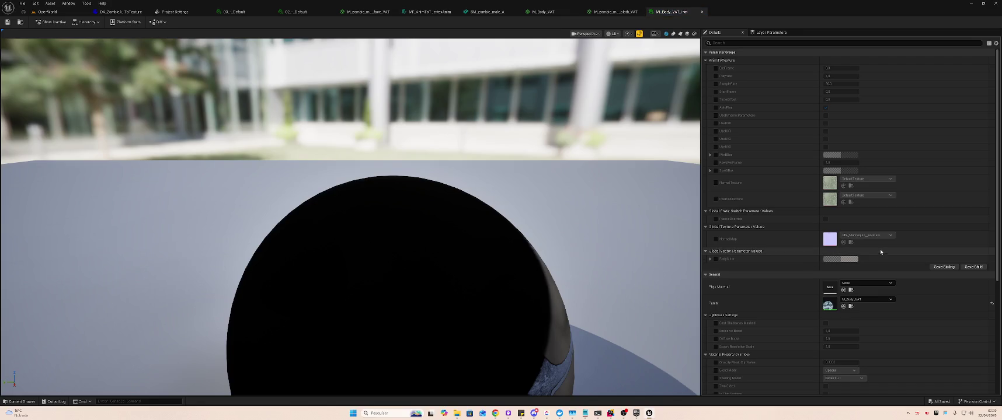
{"action": "key", "text": "alt+Tab"}
{"action": "key", "text": "Escape"}
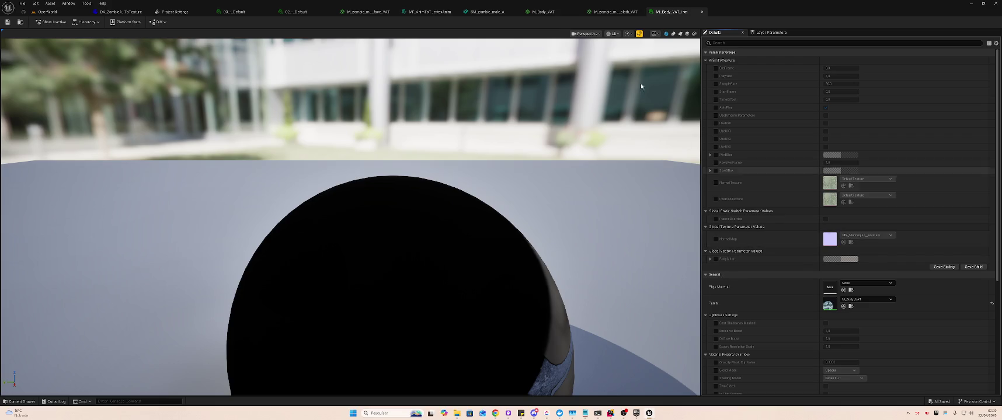
{"action": "left_click", "coordinate": [552, 14]}
{"action": "mouse_move", "coordinate": [468, 140]}
{"action": "left_mouse_down"}
{"action": "mouse_move", "coordinate": [575, 154]}
{"action": "mouse_move", "coordinate": [624, 170]}
{"action": "mouse_move", "coordinate": [626, 187]}
{"action": "mouse_move", "coordinate": [628, 160]}
{"action": "left_mouse_up"}
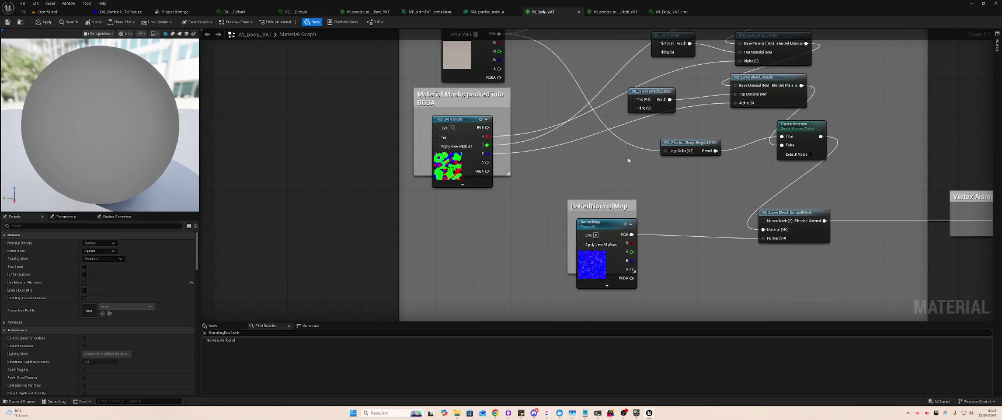
Browse to Plugins > AnimToTexture > Materials and open the ML_VertexAnimation material layer
{"action": "left_click", "coordinate": [47, 11]}
{"action": "scroll", "coordinate": [71, 340], "scroll_direction": "down", "scroll_amount": 3}
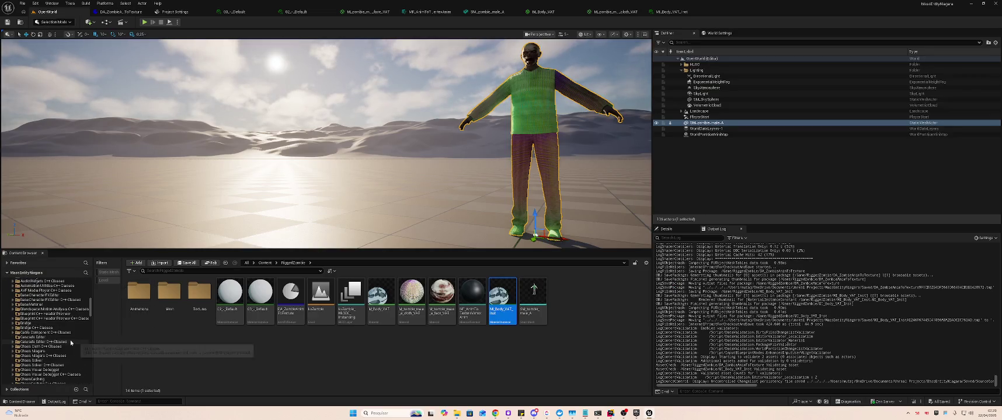
{"action": "scroll", "coordinate": [19, 325], "scroll_direction": "up", "scroll_amount": 2}
{"action": "left_click", "coordinate": [32, 309]}
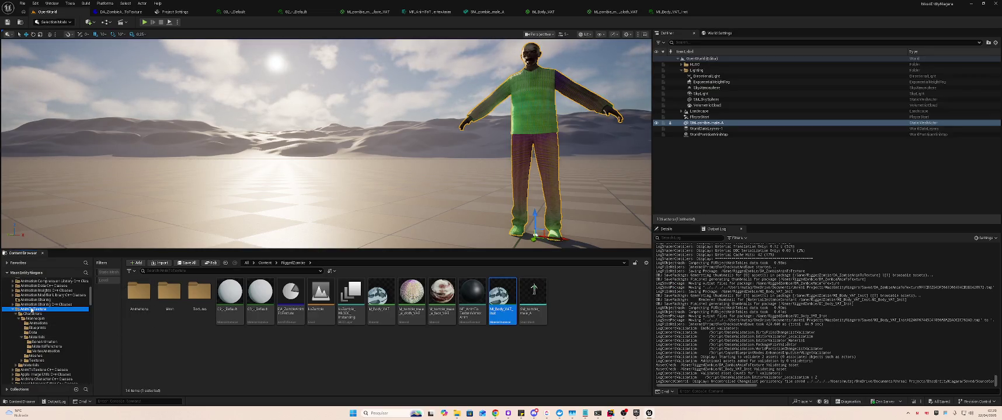
{"action": "double_click", "coordinate": [141, 291]}
{"action": "key", "text": "alt+Left"}
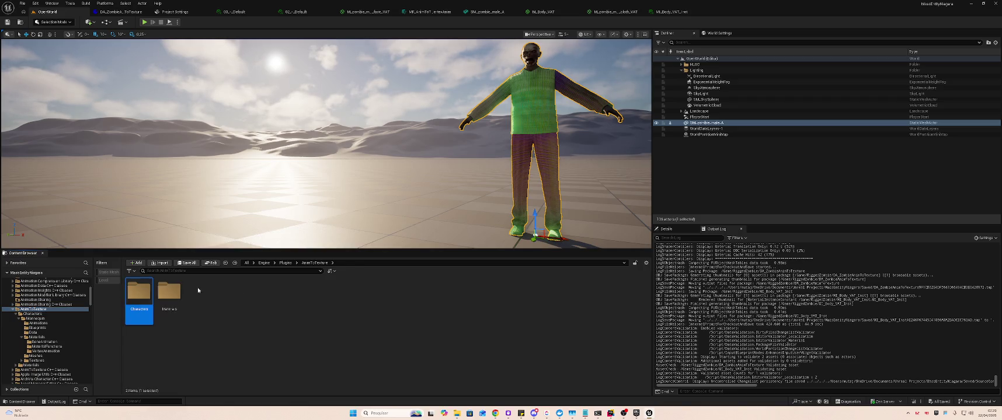
{"action": "double_click", "coordinate": [169, 291]}
{"action": "left_click", "coordinate": [231, 293]}
{"action": "double_click", "coordinate": [231, 296]}
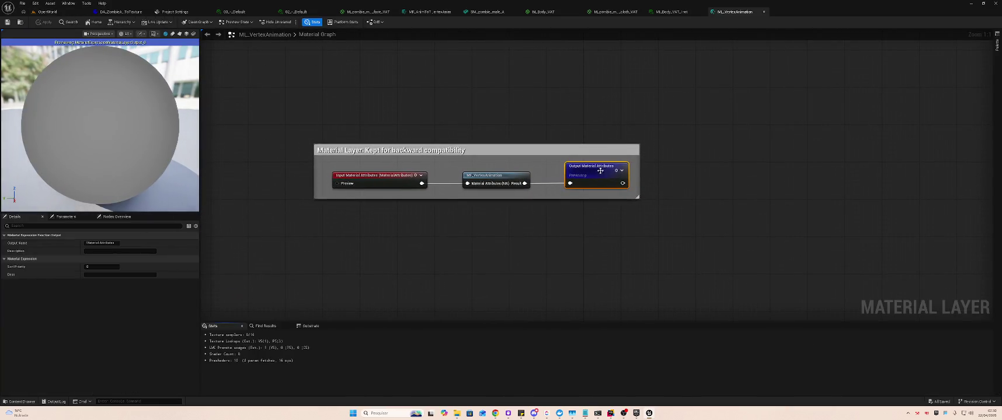
Expand the layer's input and output attribute nodes, then close it without saving changes
{"action": "left_click", "coordinate": [622, 171]}
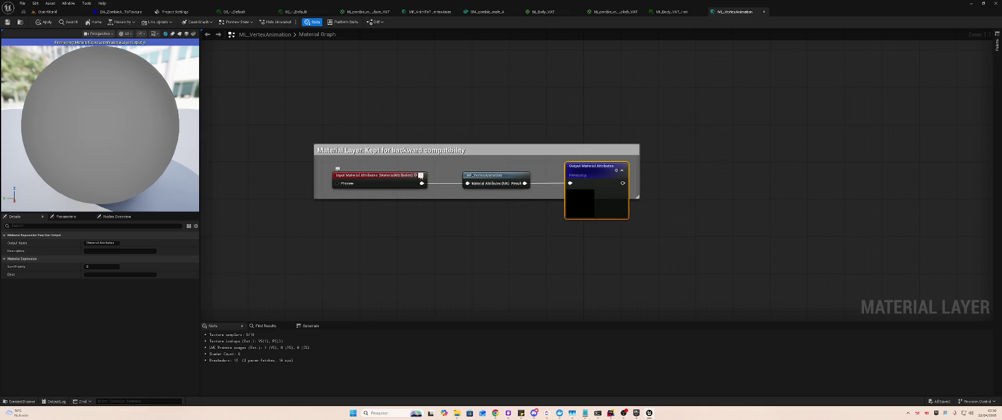
{"action": "left_click", "coordinate": [420, 175]}
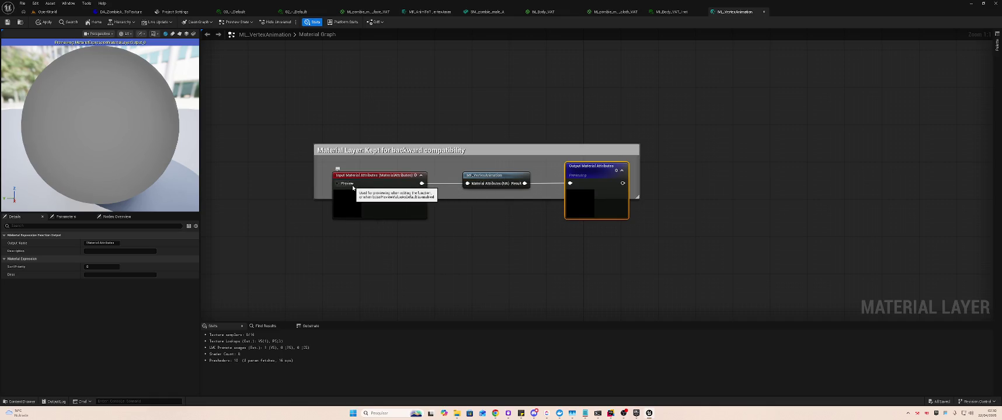
{"action": "left_click", "coordinate": [374, 179]}
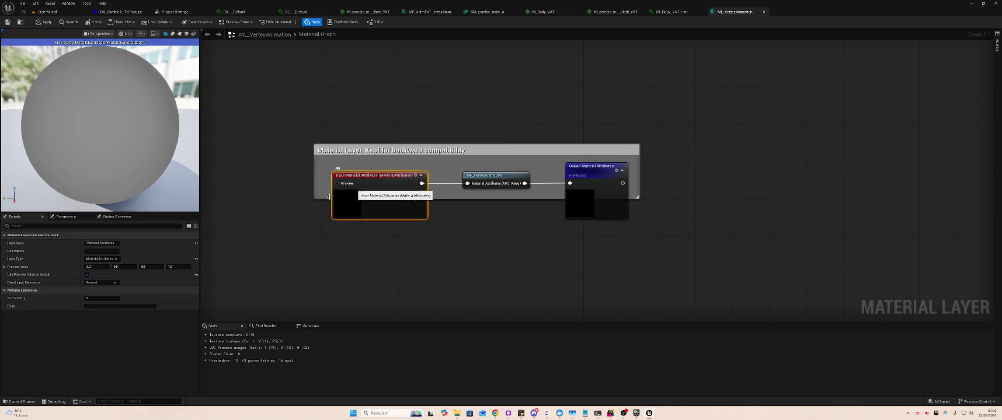
{"action": "middle_click", "coordinate": [735, 17]}
{"action": "left_click", "coordinate": [543, 219]}
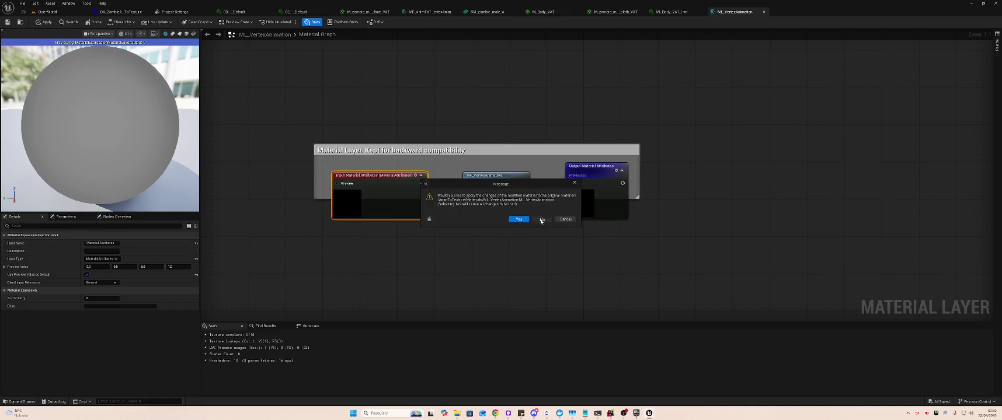
{"action": "left_click", "coordinate": [40, 14]}
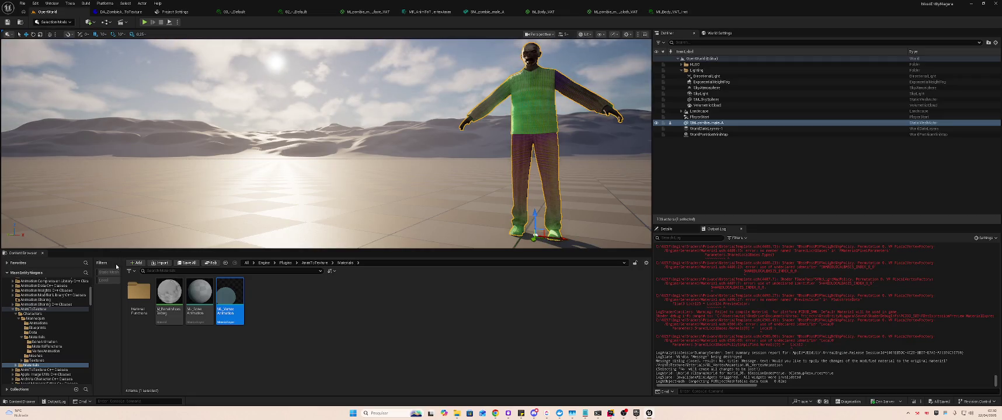
Browse to AnimToTexture > Characters > Mannequin > Materials and open the M_Body material
{"action": "left_click", "coordinate": [134, 304]}
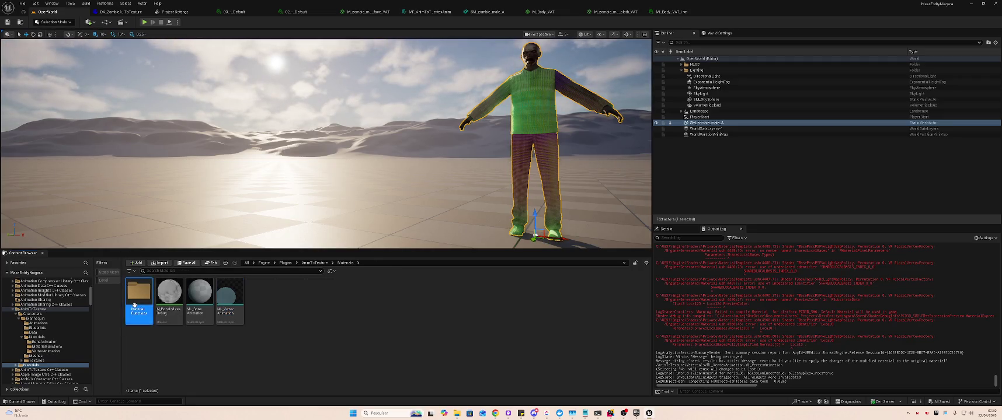
{"action": "double_click", "coordinate": [134, 304]}
{"action": "left_click", "coordinate": [225, 263]}
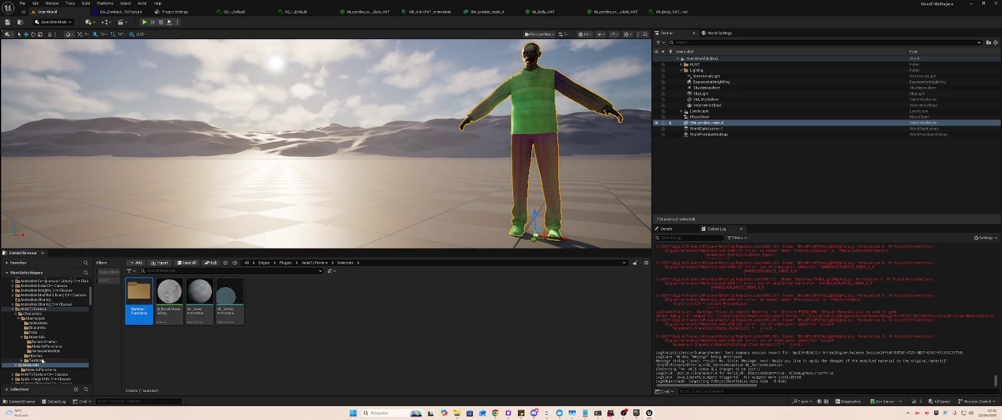
{"action": "key", "text": "alt+Left"}
{"action": "double_click", "coordinate": [139, 292]}
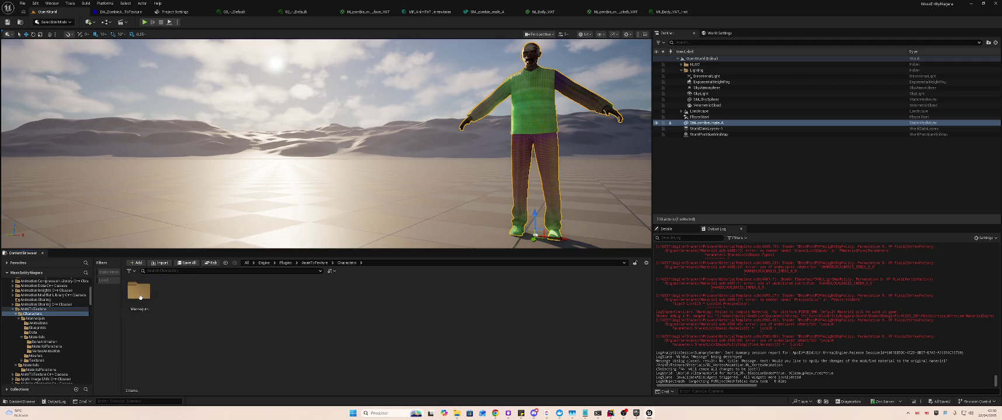
{"action": "double_click", "coordinate": [139, 292]}
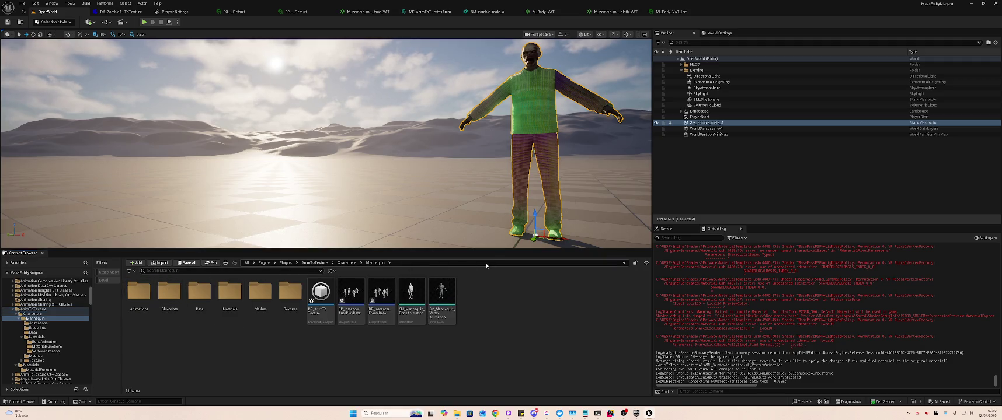
{"action": "double_click", "coordinate": [257, 291]}
{"action": "key", "text": "alt+Left"}
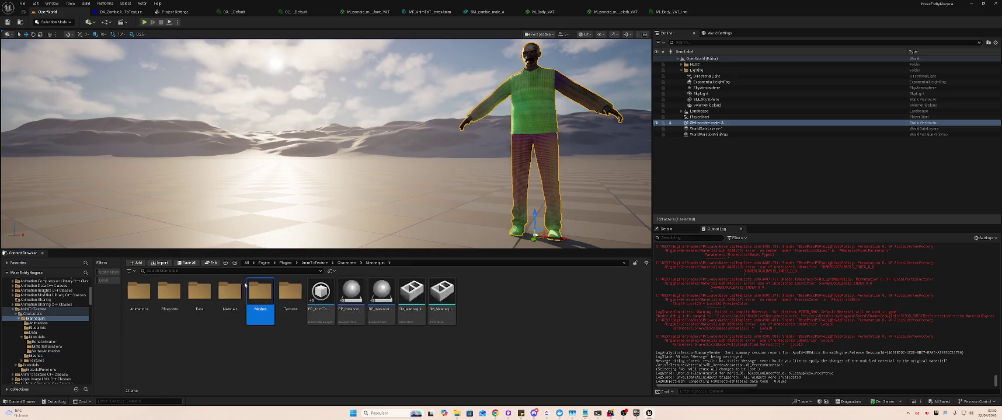
{"action": "double_click", "coordinate": [236, 284]}
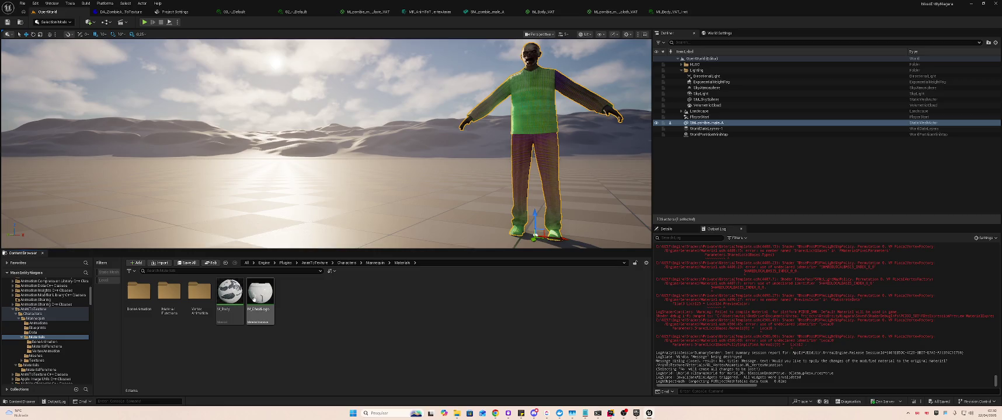
{"action": "left_click", "coordinate": [232, 290]}
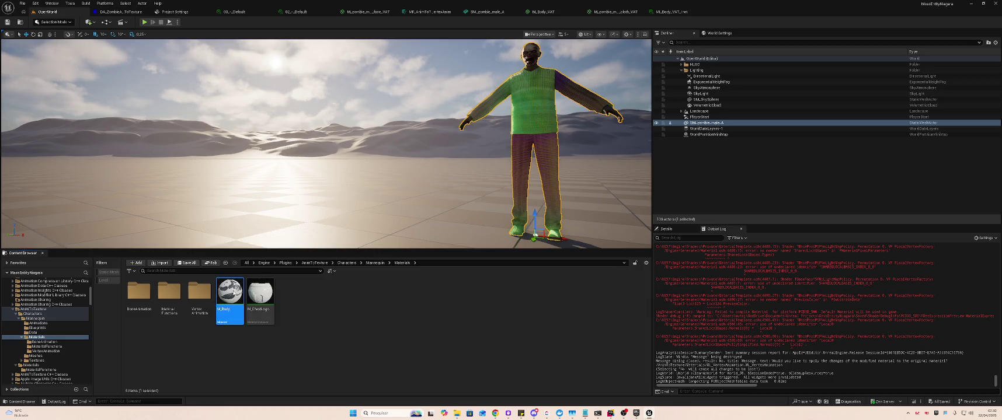
{"action": "double_click", "coordinate": [232, 289]}
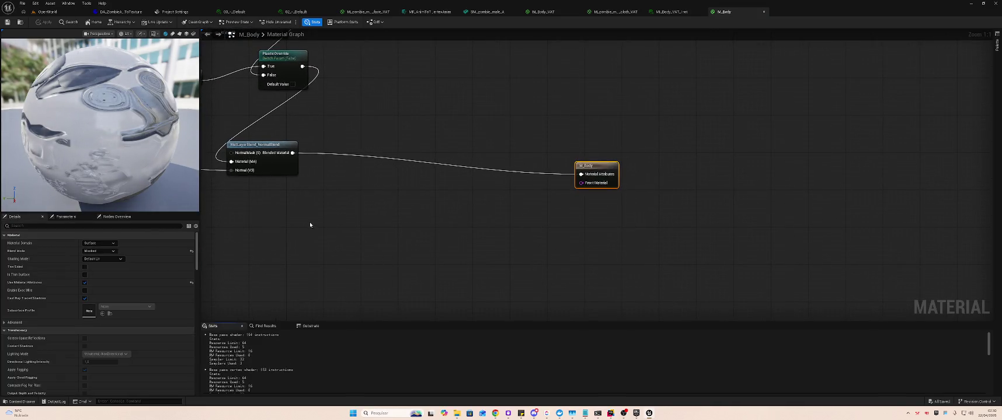
Review the M_Body graph, close it, and inspect the Vertex Animation nodes in M_Body_VAT
{"action": "mouse_move", "coordinate": [297, 205]}
{"action": "left_mouse_down"}
{"action": "mouse_move", "coordinate": [378, 239]}
{"action": "mouse_move", "coordinate": [496, 255]}
{"action": "mouse_move", "coordinate": [640, 255]}
{"action": "mouse_move", "coordinate": [687, 341]}
{"action": "mouse_move", "coordinate": [584, 269]}
{"action": "mouse_move", "coordinate": [609, 287]}
{"action": "left_mouse_up"}
{"action": "left_click", "coordinate": [764, 11]}
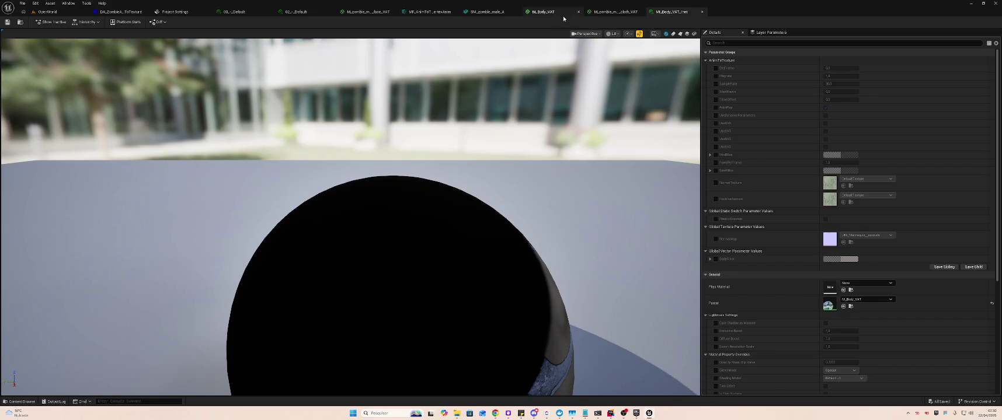
{"action": "left_click", "coordinate": [555, 13]}
{"action": "mouse_move", "coordinate": [517, 84]}
{"action": "left_mouse_down"}
{"action": "mouse_move", "coordinate": [69, 77]}
{"action": "mouse_move", "coordinate": [212, 95]}
{"action": "left_mouse_up"}
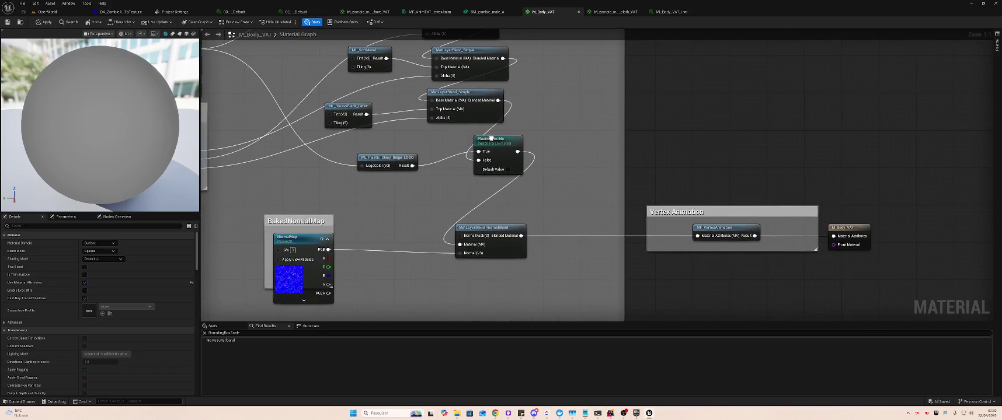
{"action": "left_click_drag", "start_coordinate": [491, 138], "coordinate": [526, 143]}
Back in the level, briefly reopen M_Body, then open M_Body_VertexAnimation from the VertexAnimation folder
{"action": "left_click", "coordinate": [47, 11]}
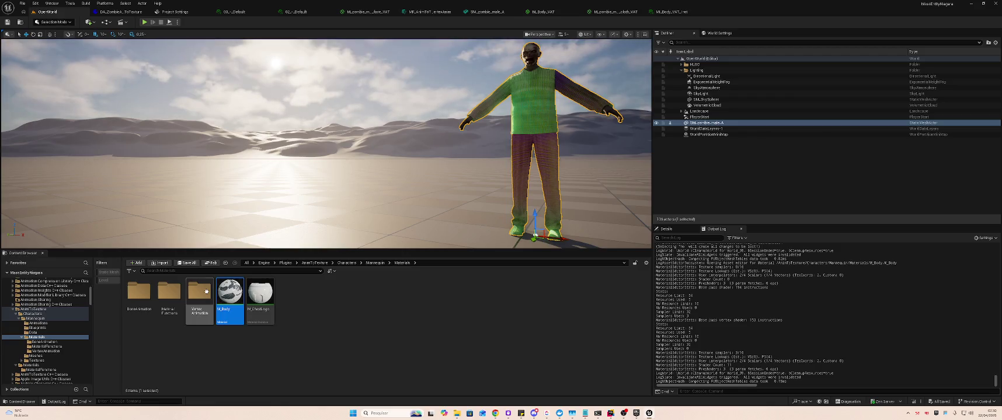
{"action": "double_click", "coordinate": [228, 299]}
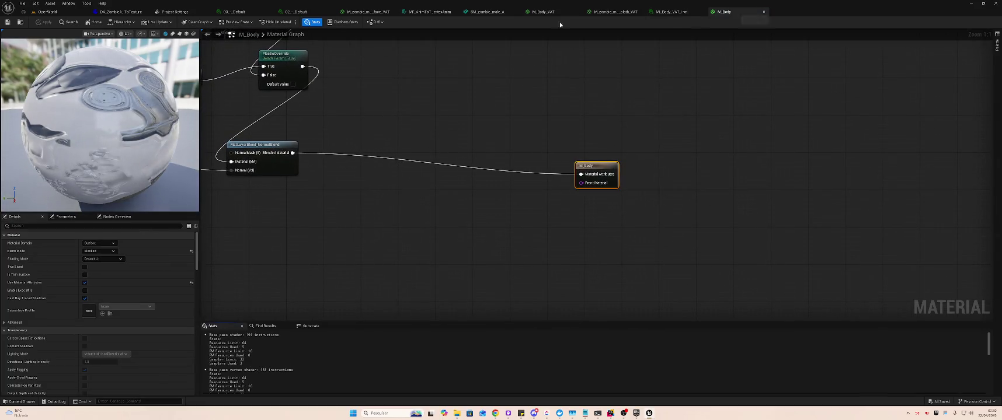
{"action": "left_click", "coordinate": [764, 12]}
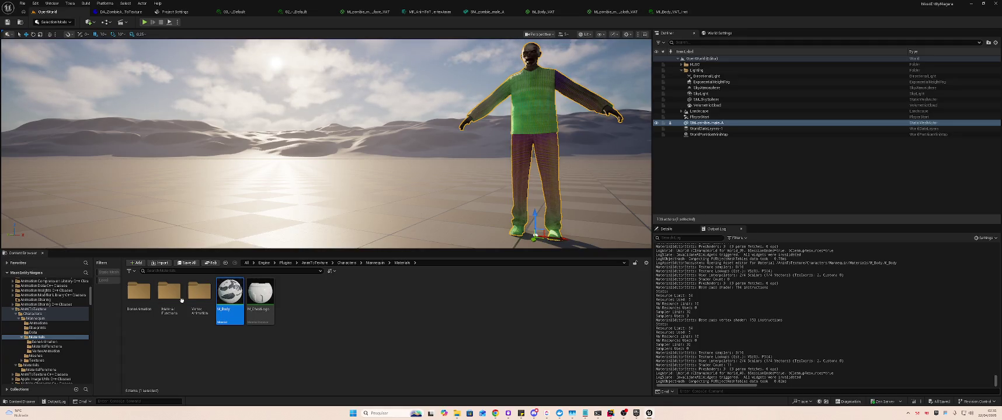
{"action": "left_click", "coordinate": [170, 292]}
{"action": "double_click", "coordinate": [207, 293]}
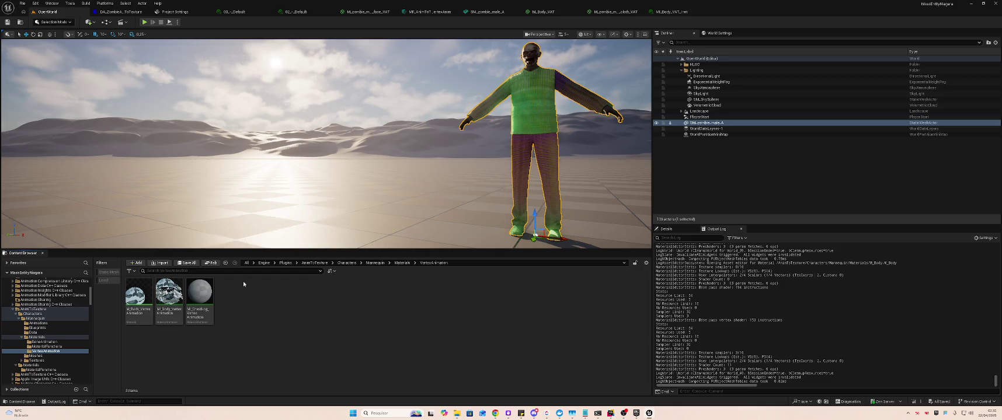
{"action": "double_click", "coordinate": [142, 298]}
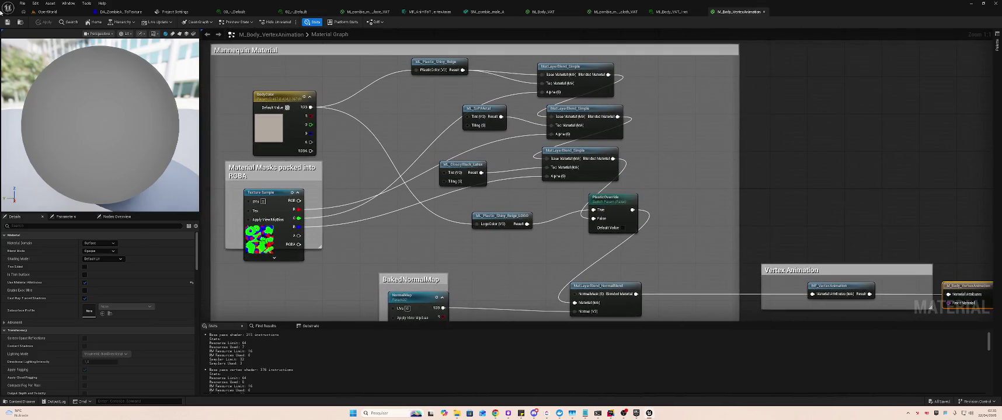
Reopen M_Body and flip between its graph and M_Body_VertexAnimation to compare them
{"action": "left_click", "coordinate": [48, 12]}
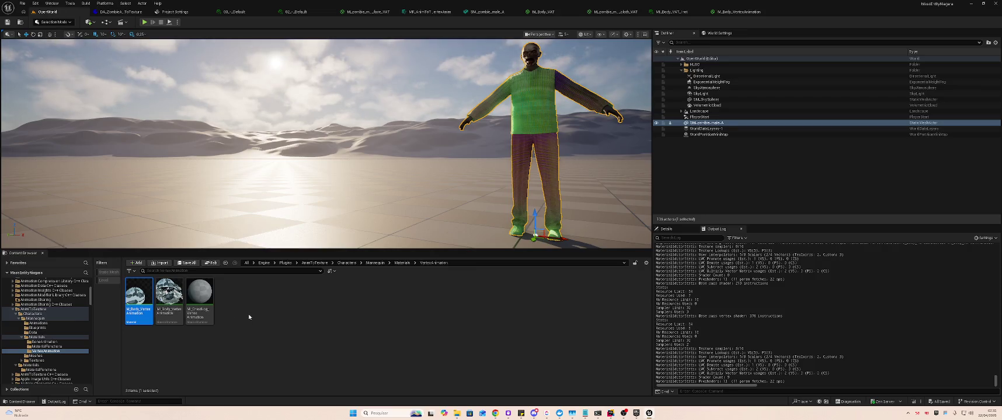
{"action": "key", "text": "alt+Left"}
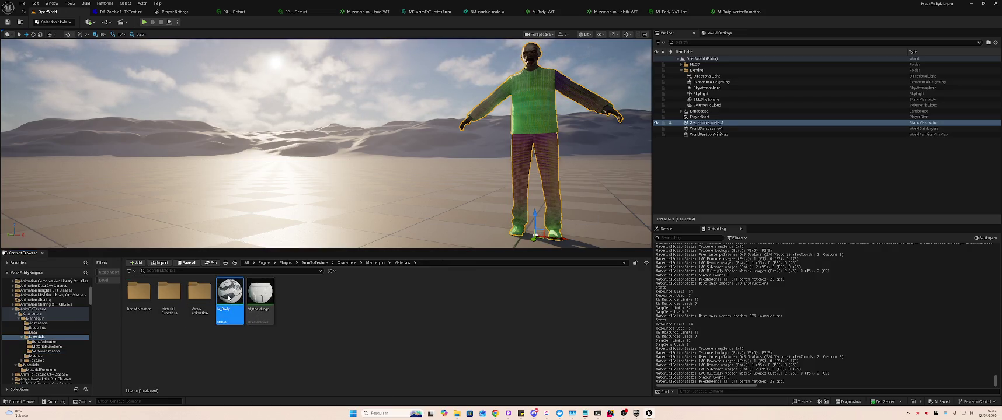
{"action": "key", "text": "Return"}
{"action": "left_click", "coordinate": [739, 12]}
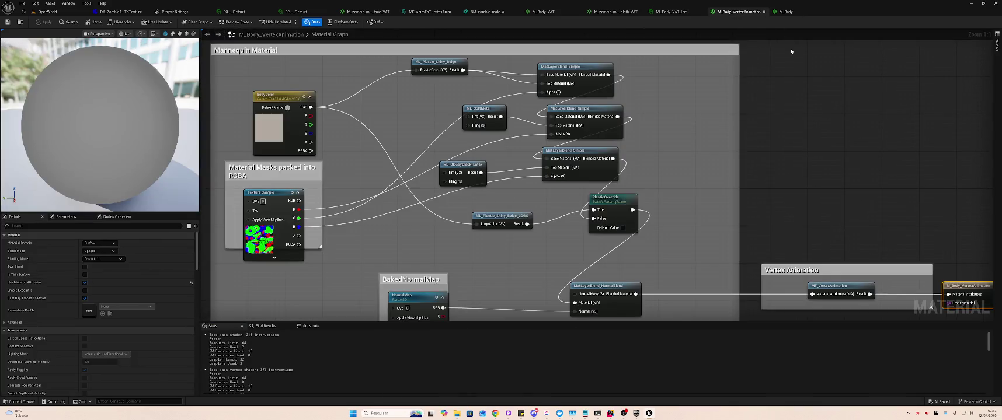
{"action": "left_click", "coordinate": [784, 12]}
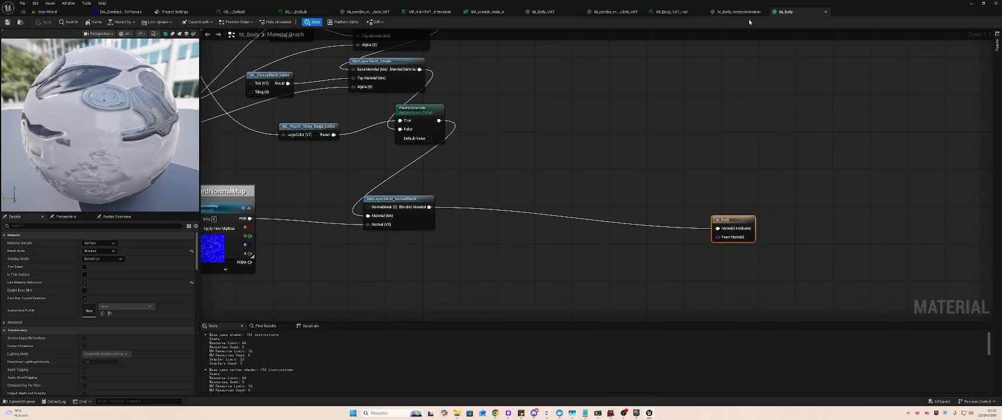
{"action": "left_click", "coordinate": [740, 11]}
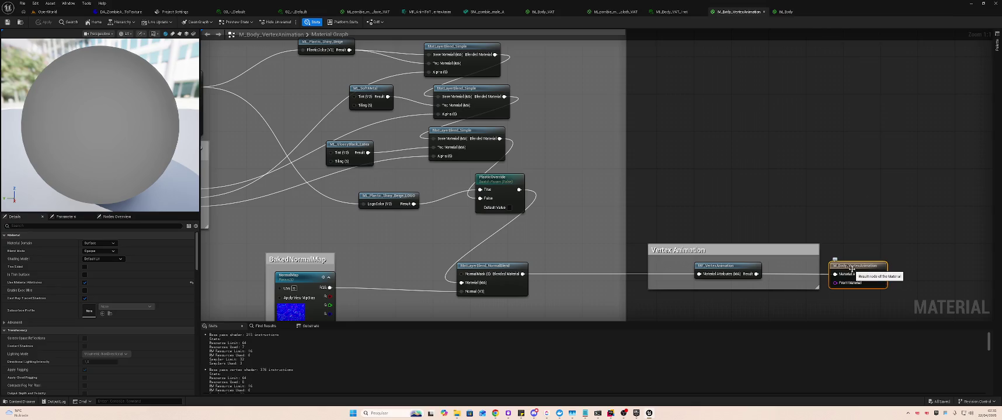
{"action": "left_click", "coordinate": [786, 12]}
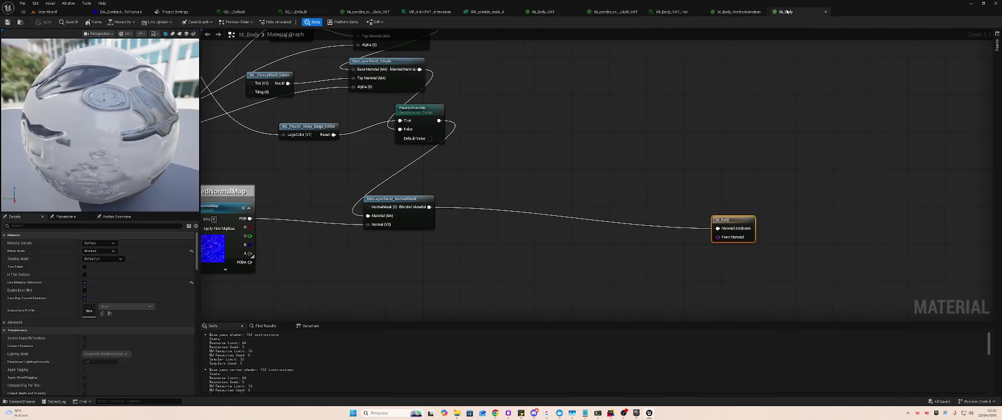
Close the M_Body tab, leaving M_Body_VertexAnimation's Mannequin Material graph in view, and return to the guide
{"action": "right_click", "coordinate": [744, 17]}
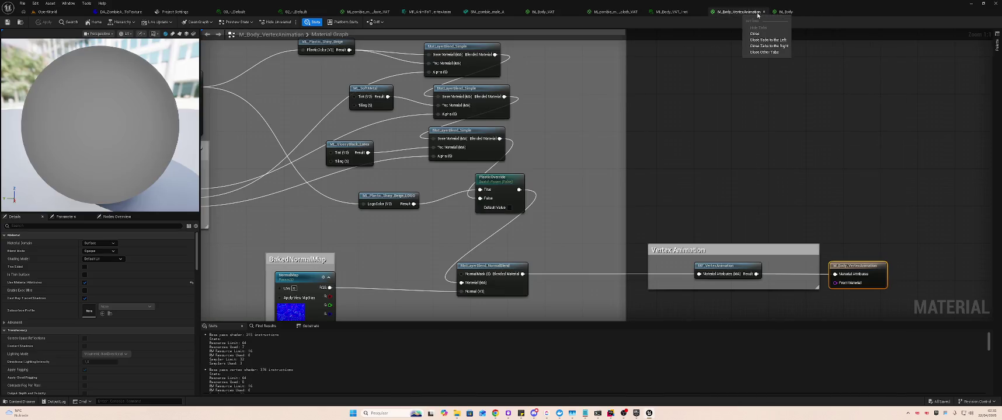
{"action": "left_click", "coordinate": [785, 11]}
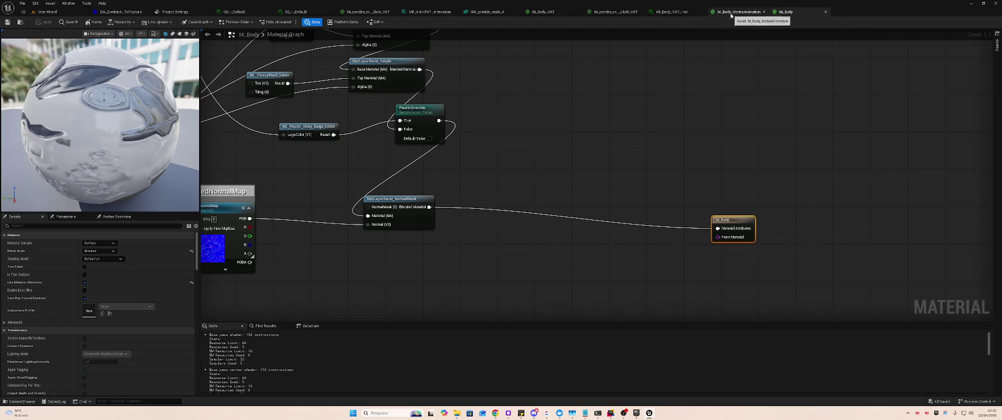
{"action": "left_click", "coordinate": [731, 13]}
{"action": "middle_click", "coordinate": [798, 14]}
{"action": "mouse_move", "coordinate": [642, 111]}
{"action": "left_mouse_down"}
{"action": "mouse_move", "coordinate": [742, 109]}
{"action": "mouse_move", "coordinate": [776, 155]}
{"action": "mouse_move", "coordinate": [921, 83]}
{"action": "mouse_move", "coordinate": [846, 67]}
{"action": "mouse_move", "coordinate": [711, 100]}
{"action": "mouse_move", "coordinate": [683, 121]}
{"action": "left_mouse_up"}
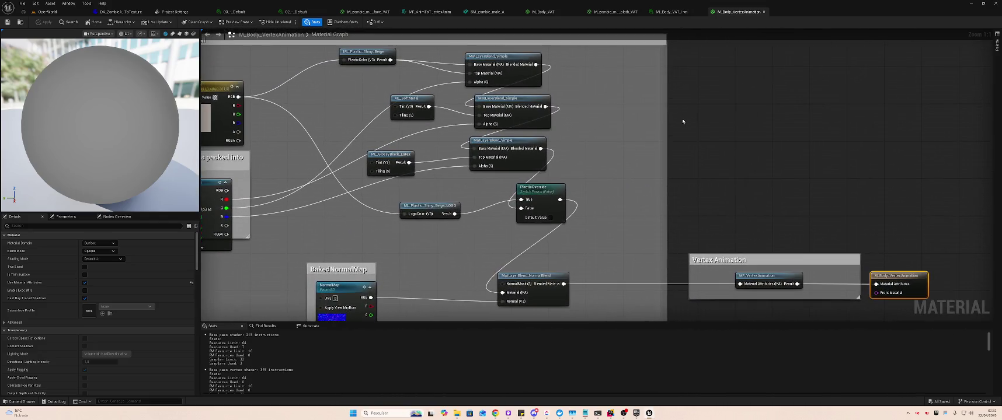
{"action": "key", "text": "alt+Tab"}
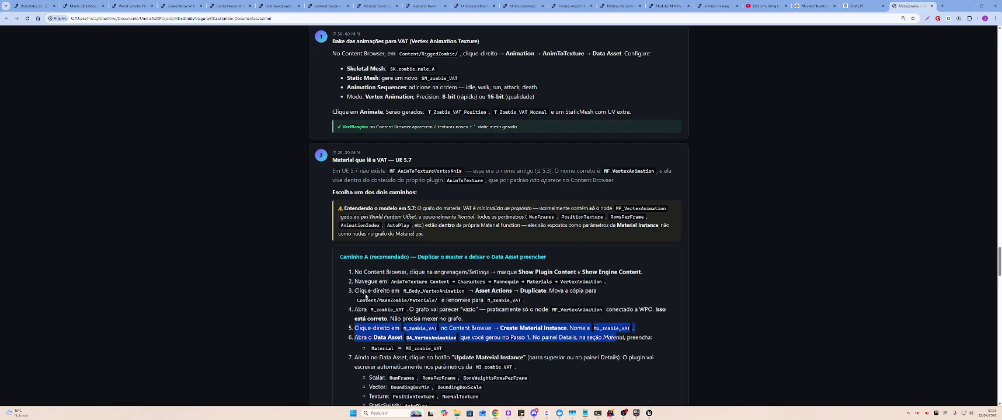
{"action": "key", "text": "alt+Tab"}
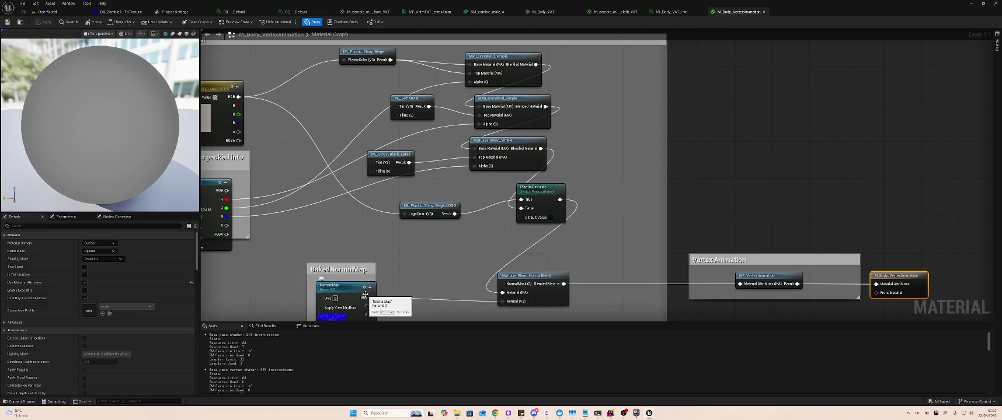
{"action": "key", "text": "alt+Tab"}
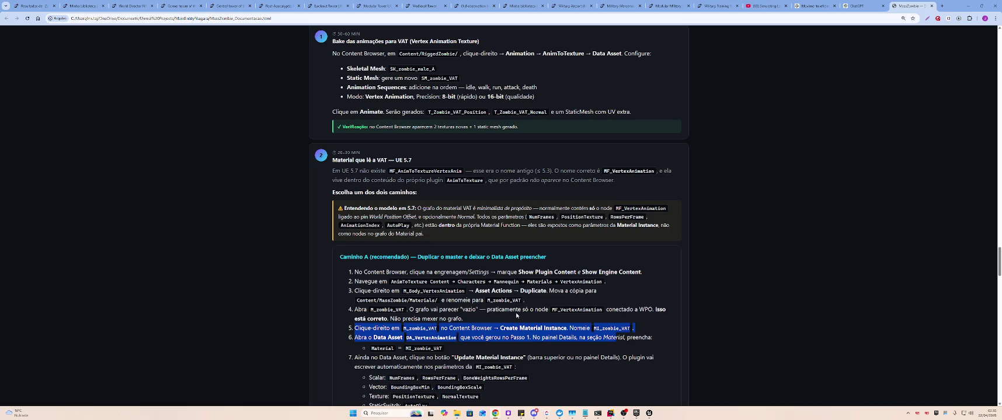
{"action": "key", "text": "alt+Tab"}
{"action": "key", "text": "alt+Tab"}
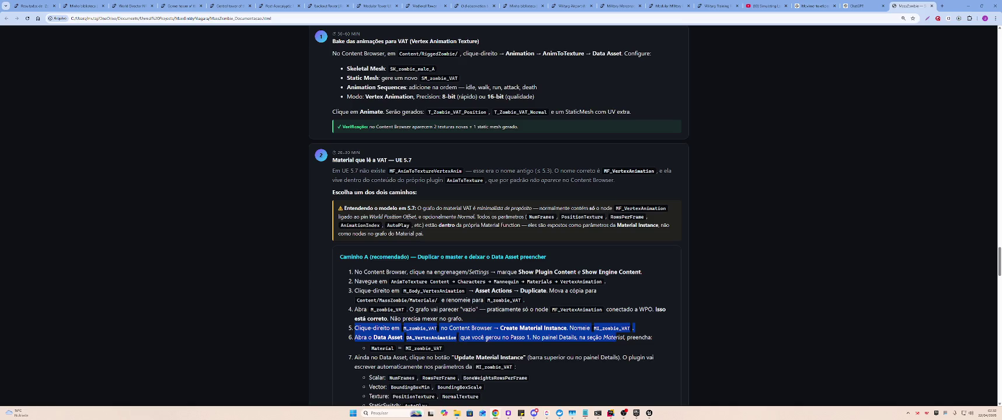
Scroll the VAT setup guide down to step 8 and return to Unreal Engine
{"action": "scroll", "coordinate": [526, 332], "scroll_direction": "down", "scroll_amount": 1}
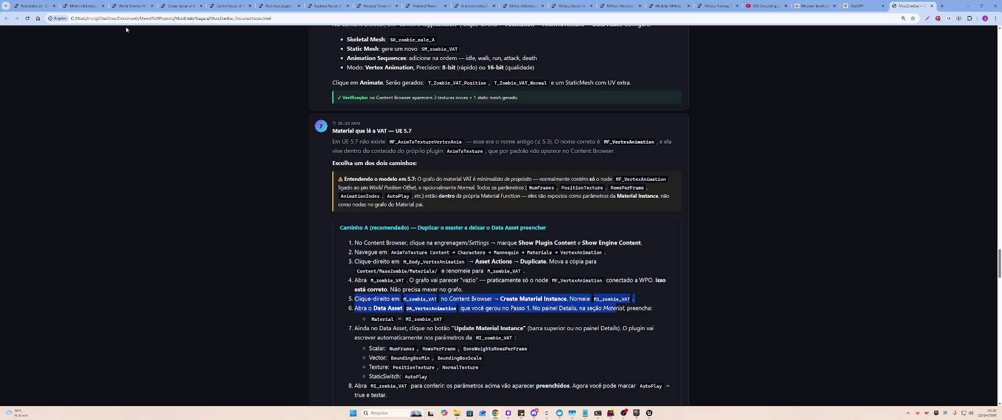
{"action": "key", "text": "alt+Tab"}
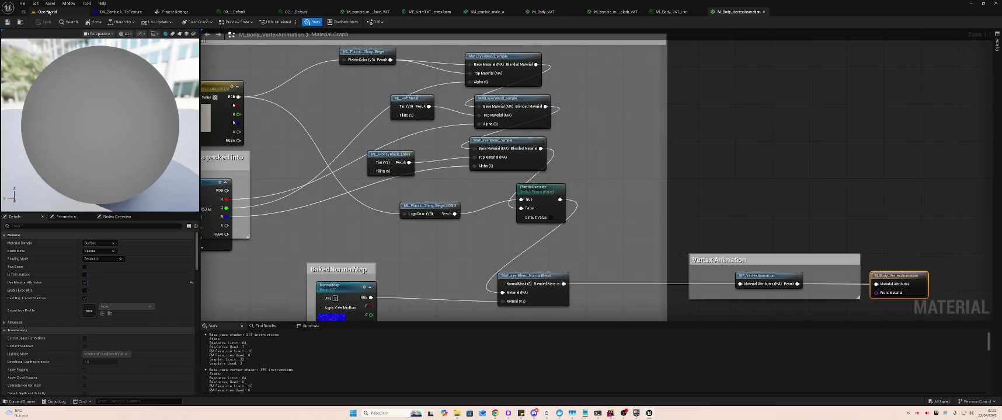
Move the OpenWorld level camera up close to the zombie with Go Here
{"action": "left_click", "coordinate": [48, 12]}
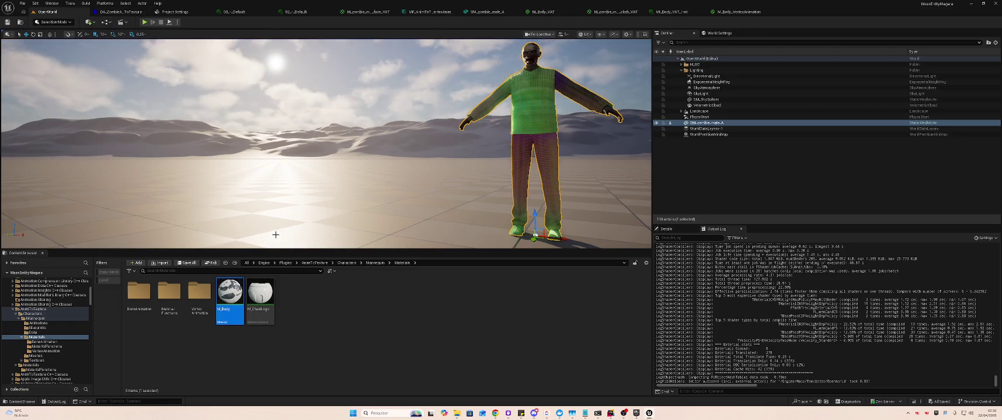
{"action": "left_click", "coordinate": [533, 106]}
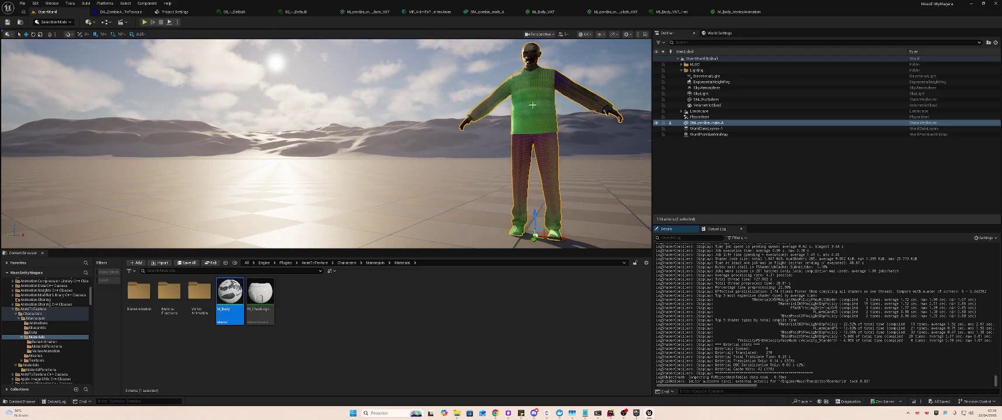
{"action": "right_click", "coordinate": [532, 105]}
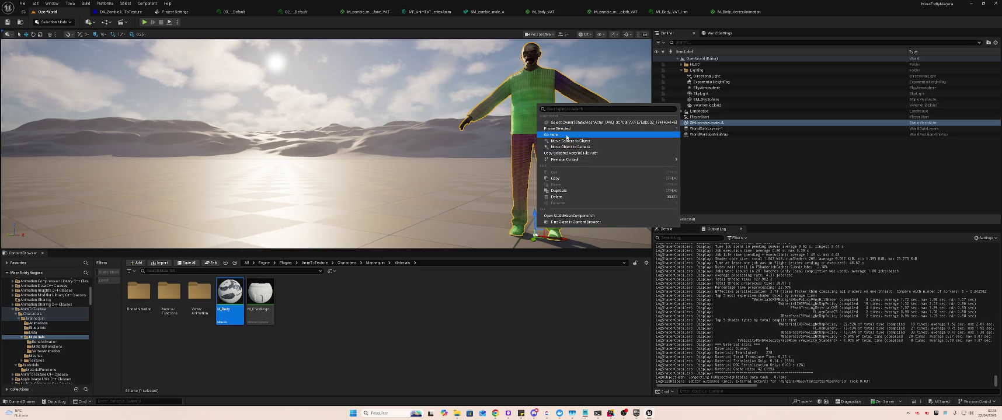
{"action": "left_click", "coordinate": [569, 141]}
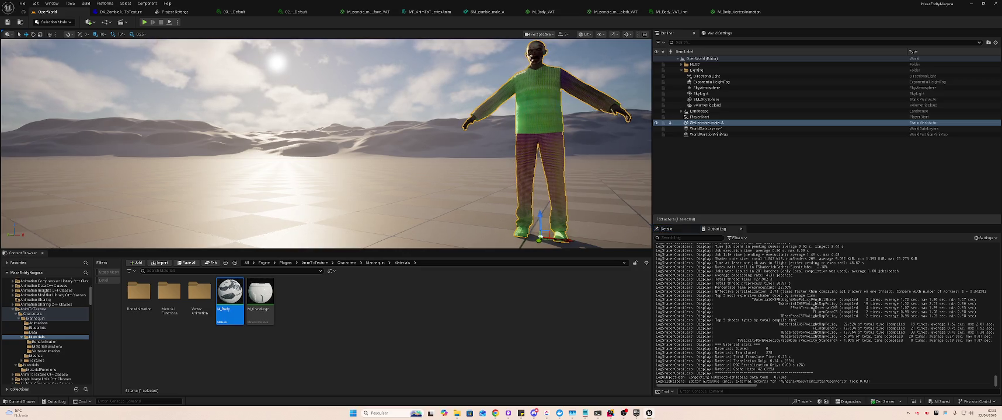
Browse to the zombie's SM_zombie_male_A asset and open it in the mesh editor
{"action": "right_click", "coordinate": [533, 103]}
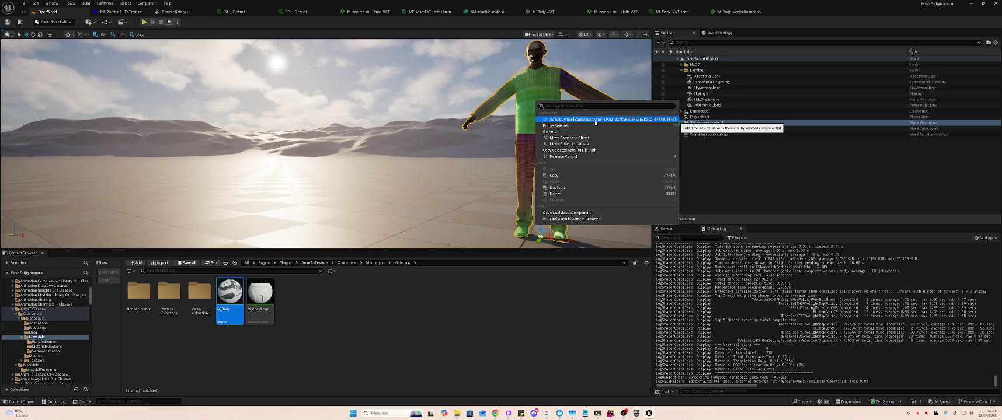
{"action": "left_click", "coordinate": [711, 124]}
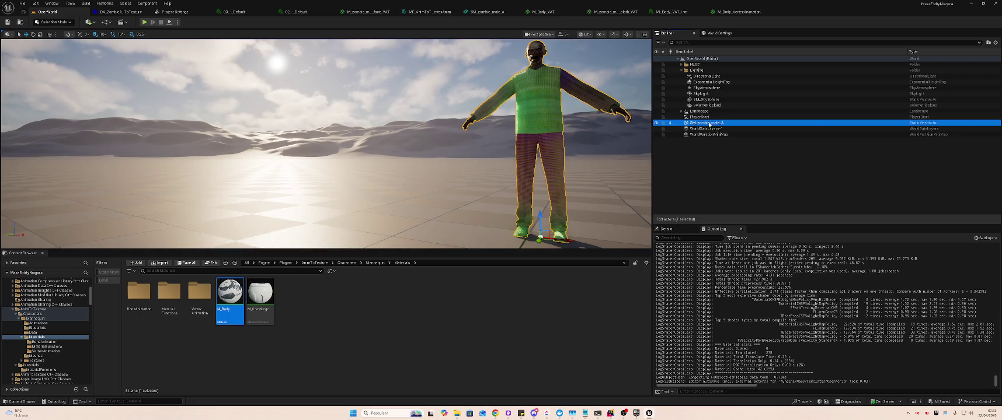
{"action": "right_click", "coordinate": [712, 124]}
{"action": "left_click", "coordinate": [737, 155]}
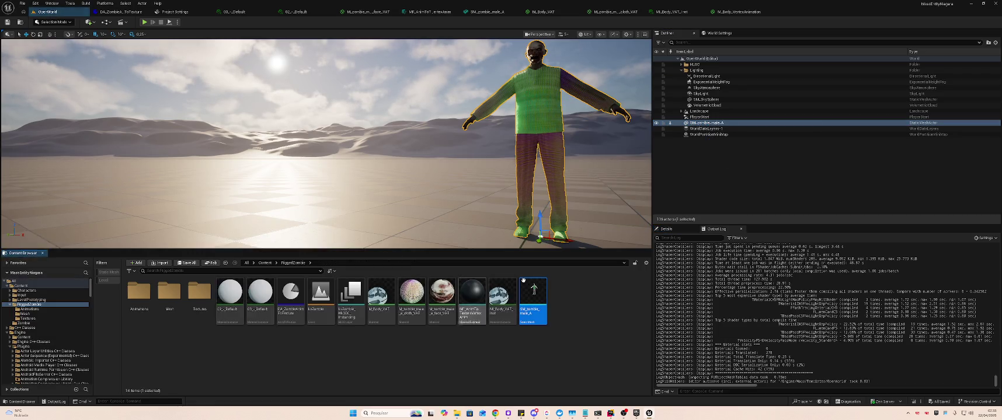
{"action": "double_click", "coordinate": [537, 298]}
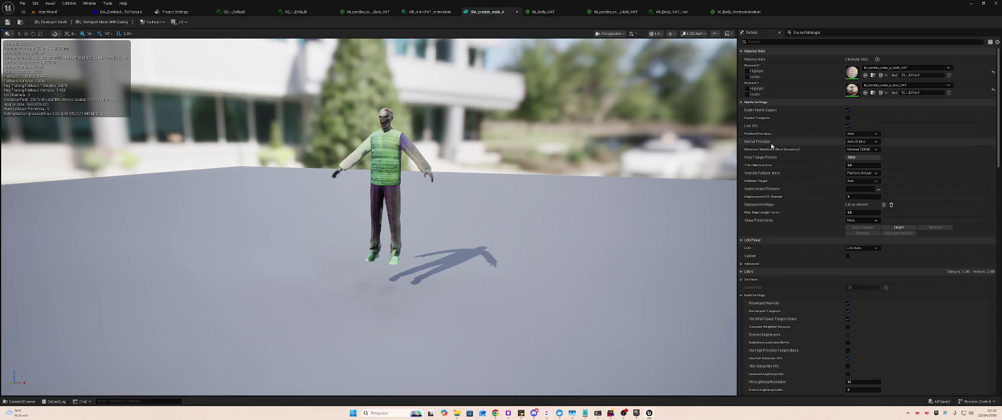
Assign M_Body_VAT to SM_zombie_male_A's Element 0 slot, then go back to the OpenWorld level
{"action": "left_click", "coordinate": [885, 67]}
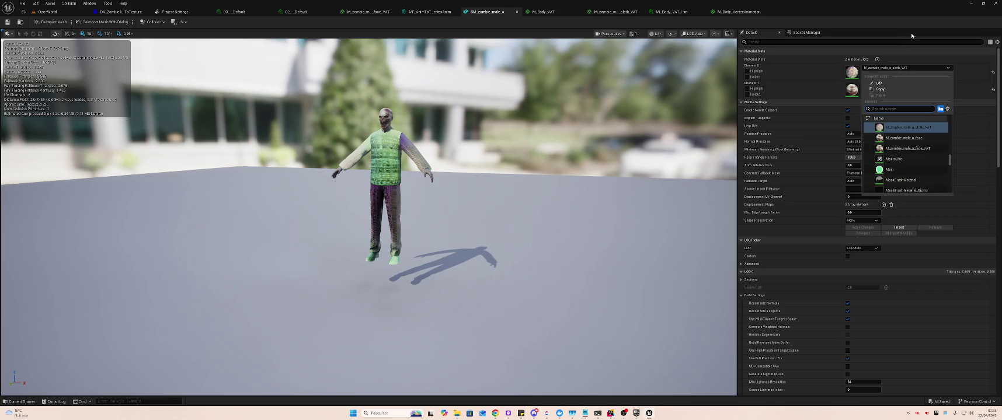
{"action": "type", "text": "VAT"}
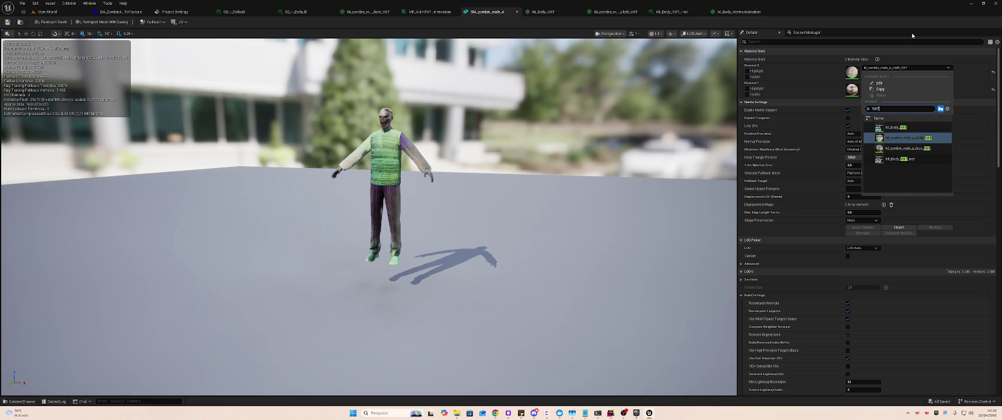
{"action": "left_click", "coordinate": [906, 127]}
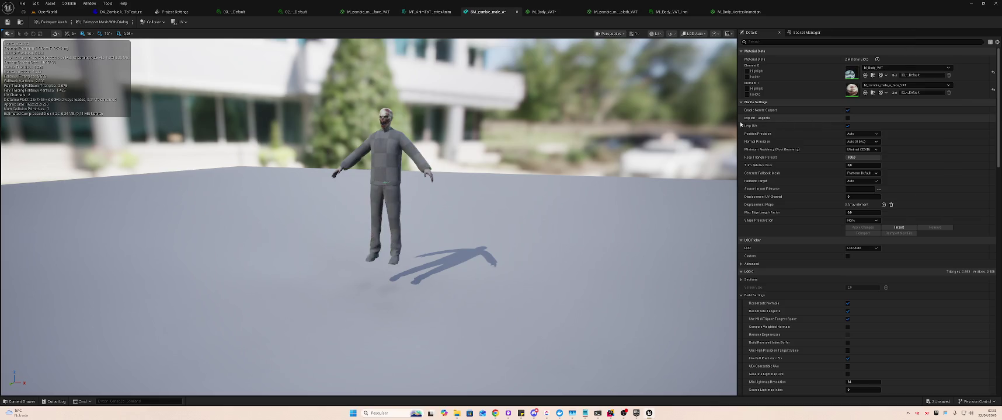
{"action": "left_click", "coordinate": [42, 12]}
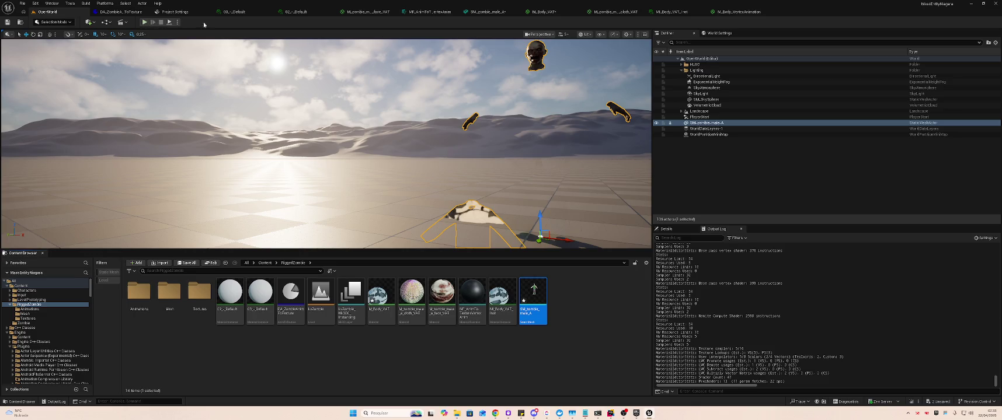
Save all modified assets and frame the zombie in the viewport
{"action": "key", "text": "Escape"}
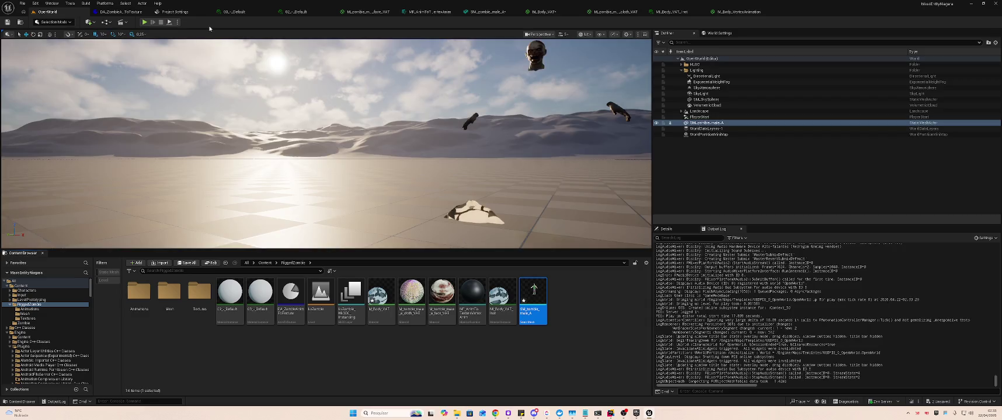
{"action": "key", "text": "ctrl+shift+s"}
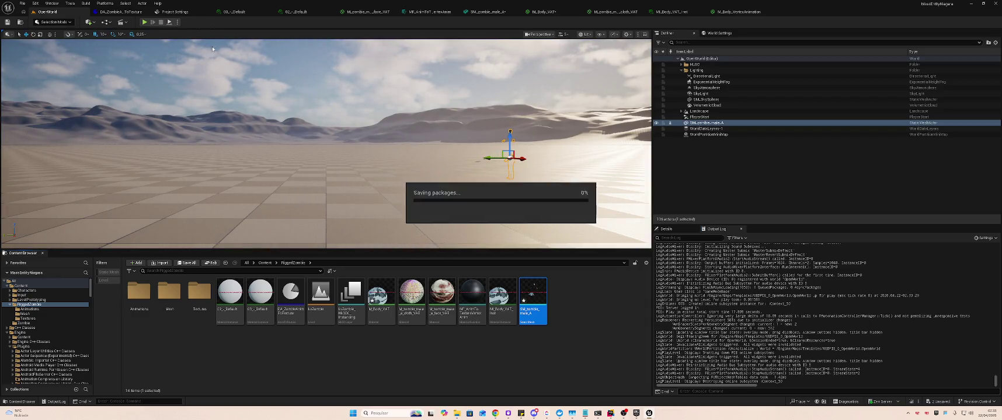
{"action": "key", "text": "f"}
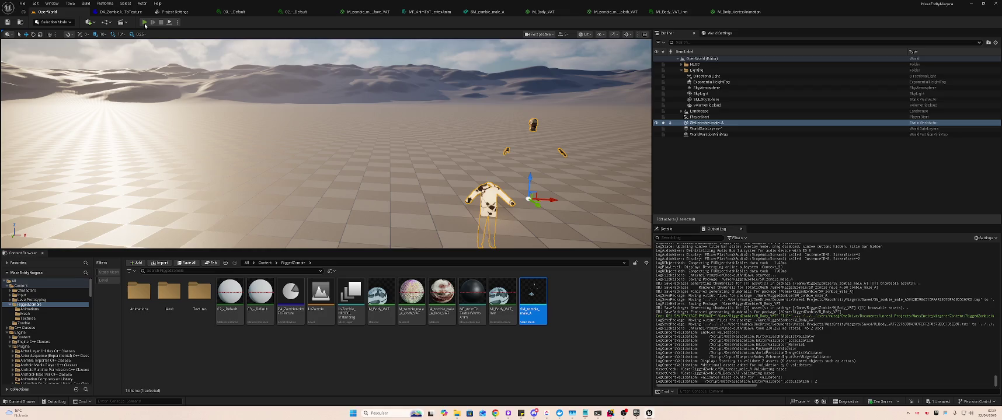
Play-test the level twice to watch the scattered zombie pieces animate
{"action": "left_click", "coordinate": [146, 23]}
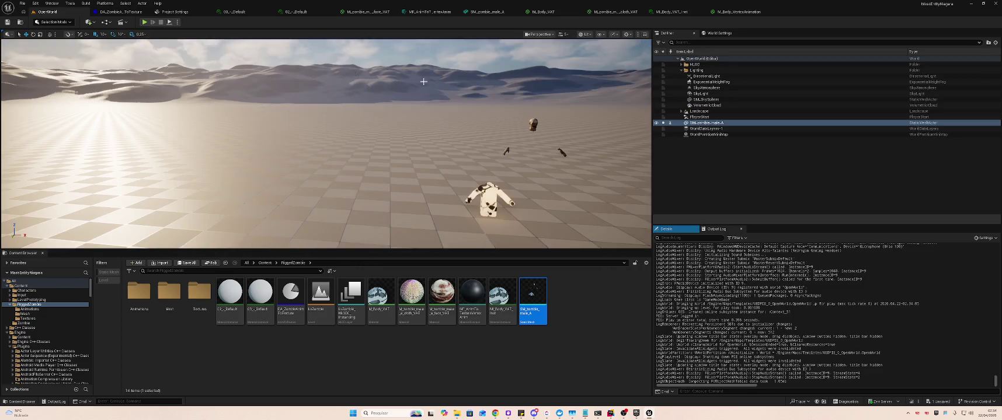
{"action": "key", "text": "Escape"}
{"action": "key", "text": "alt+p"}
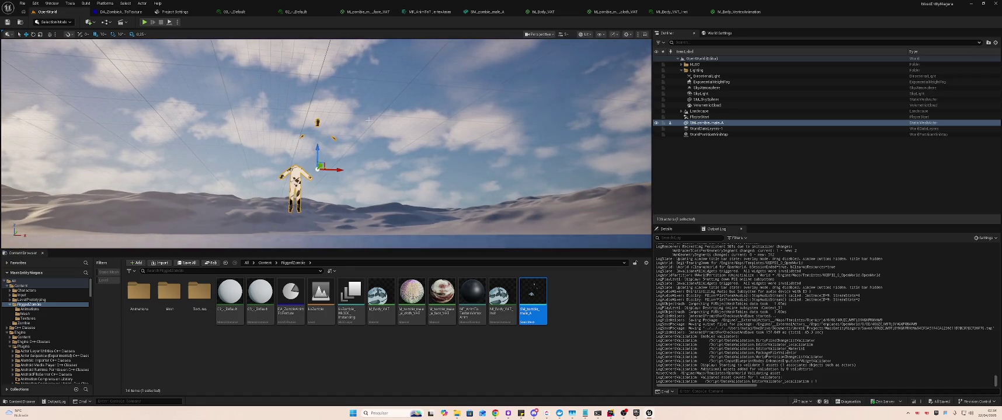
{"action": "key", "text": "Escape"}
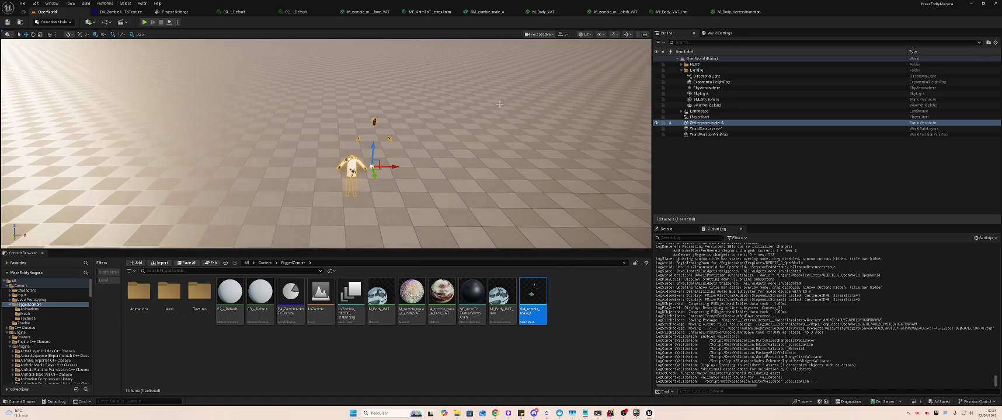
{"action": "left_click", "coordinate": [487, 12]}
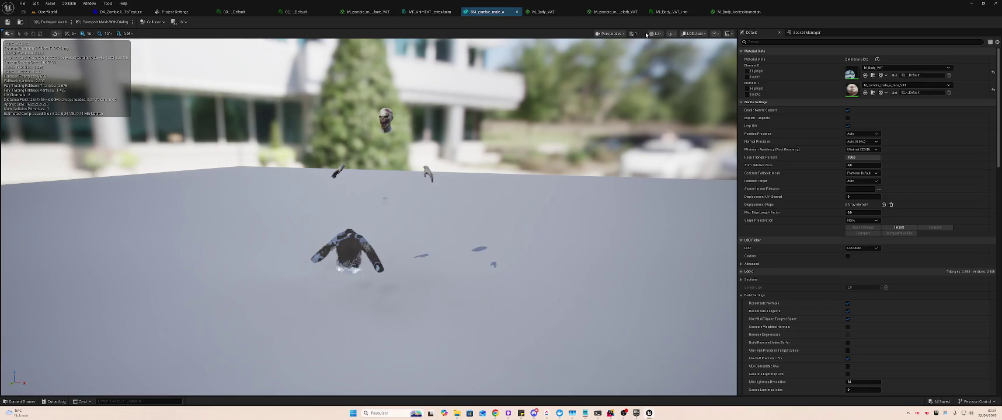
Assign M_Body_VAT_Inst to SM_zombie_male_A's Element 0 material slot
{"action": "left_click", "coordinate": [886, 68]}
{"action": "type", "text": "VAT"}
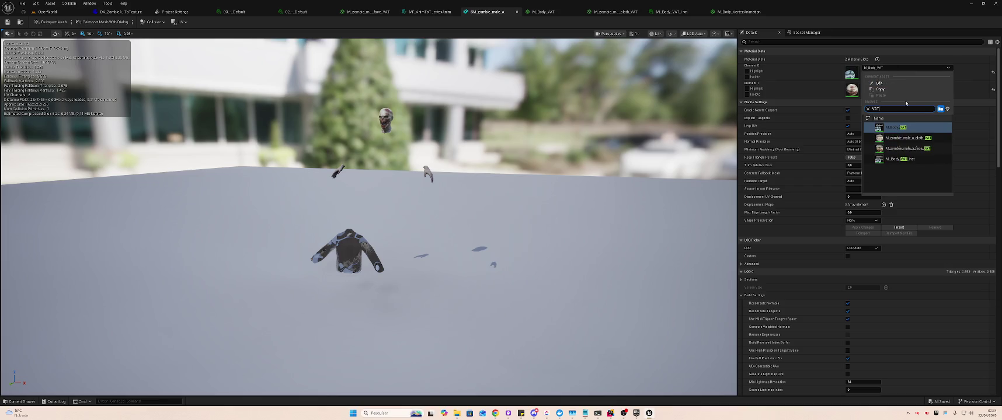
{"action": "left_click", "coordinate": [922, 159]}
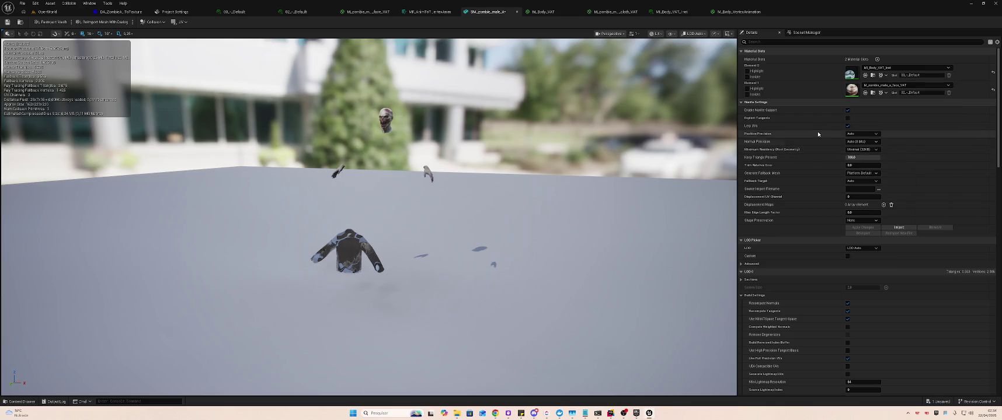
Play-test the OpenWorld level to check the zombie's animation
{"action": "left_click", "coordinate": [47, 12]}
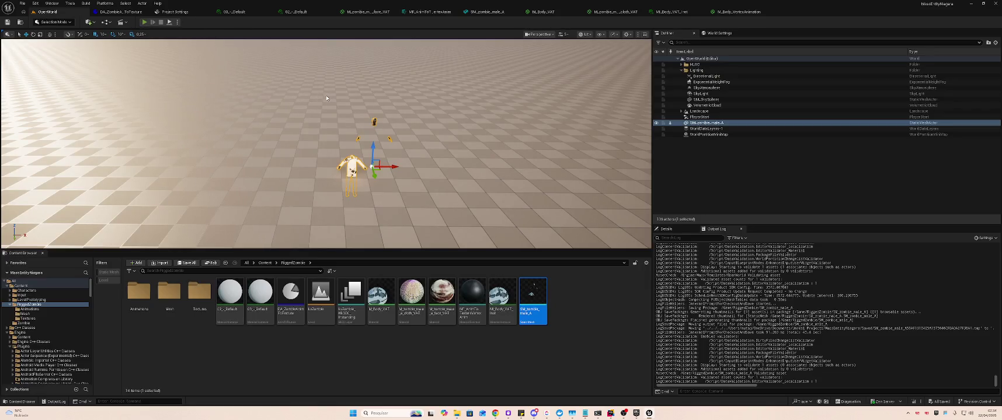
{"action": "key", "text": "alt+p"}
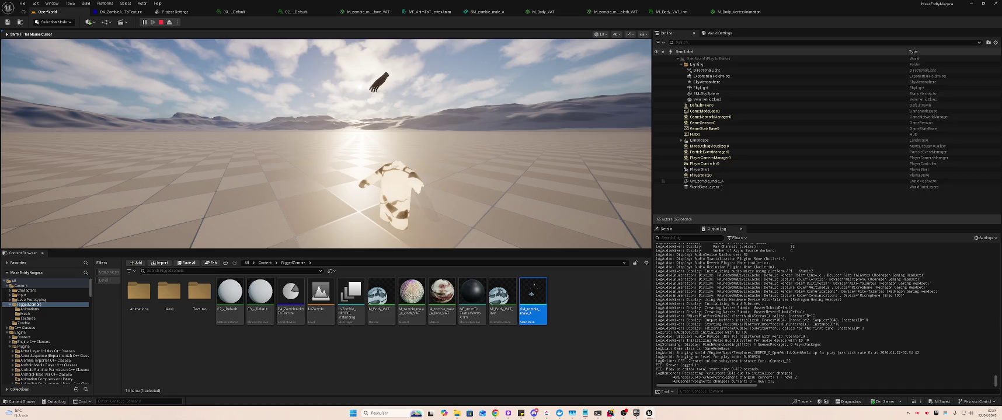
{"action": "key", "text": "Escape"}
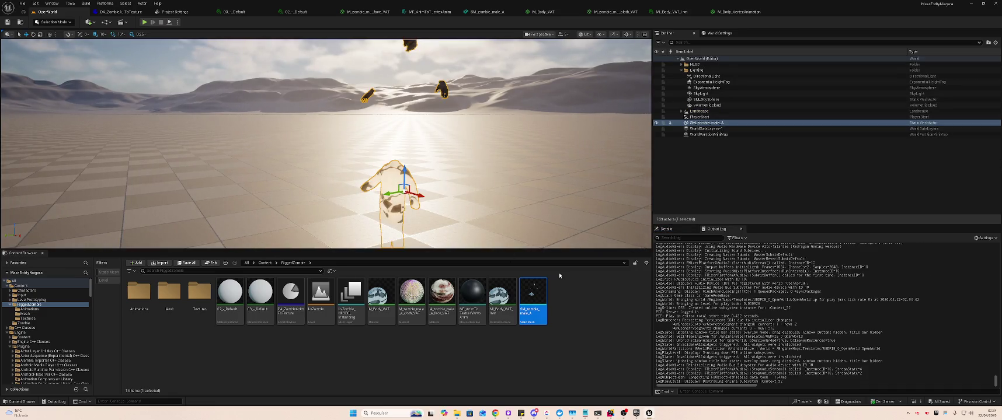
Open the zombie AnimToTexture data asset and set Max Height 20 and Max Width 204
{"action": "mouse_move", "coordinate": [377, 292]}
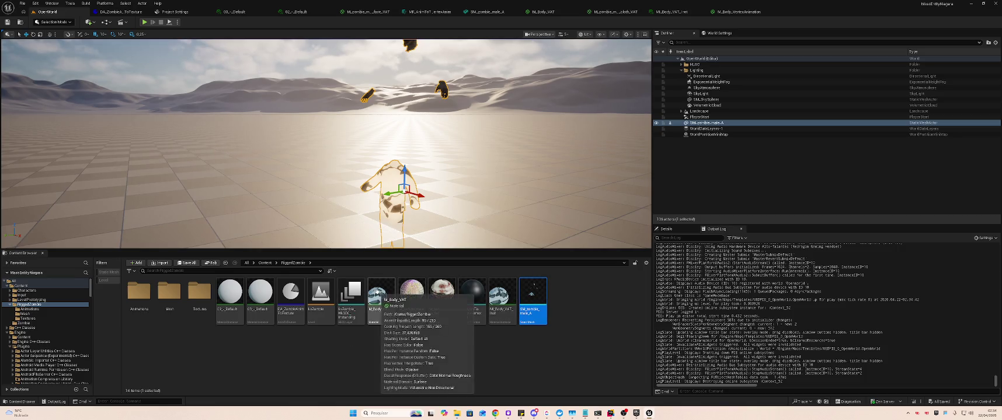
{"action": "double_click", "coordinate": [284, 291]}
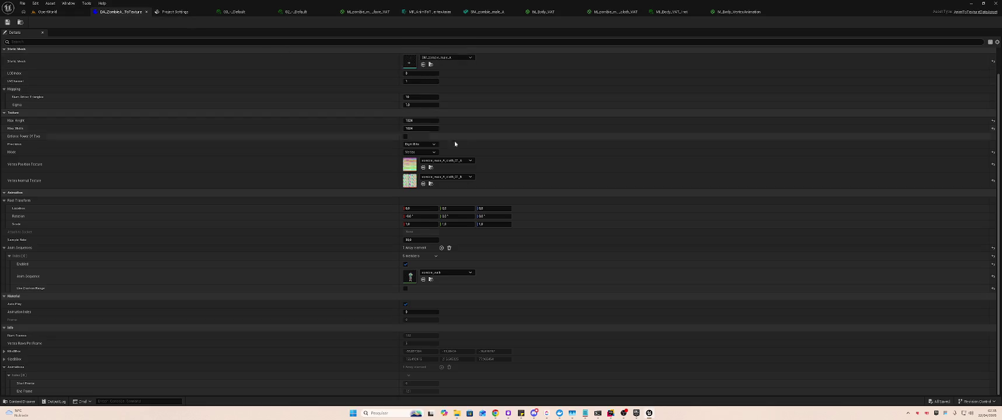
{"action": "left_click", "coordinate": [422, 121]}
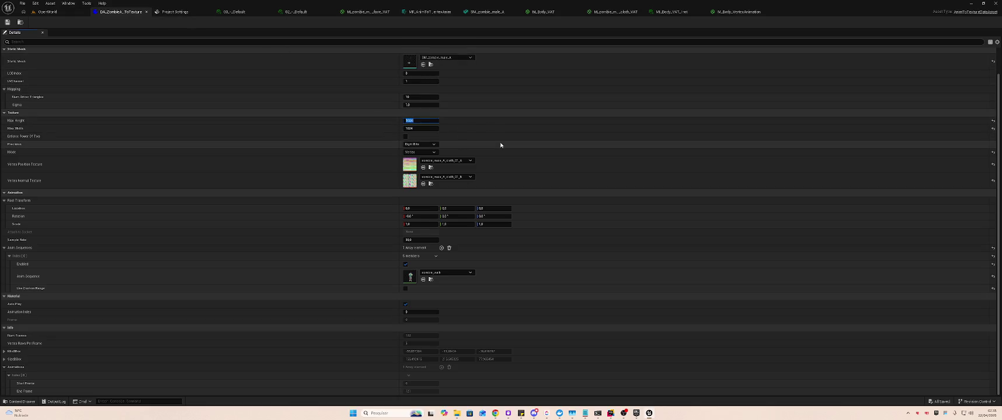
{"action": "type", "text": "2048"}
{"action": "key", "text": "Tab"}
{"action": "type", "text": "204"}
Keep zombie_walk as the Anim Sequence, edit Sample Rate and Animation Index, and save
{"action": "left_click", "coordinate": [461, 273]}
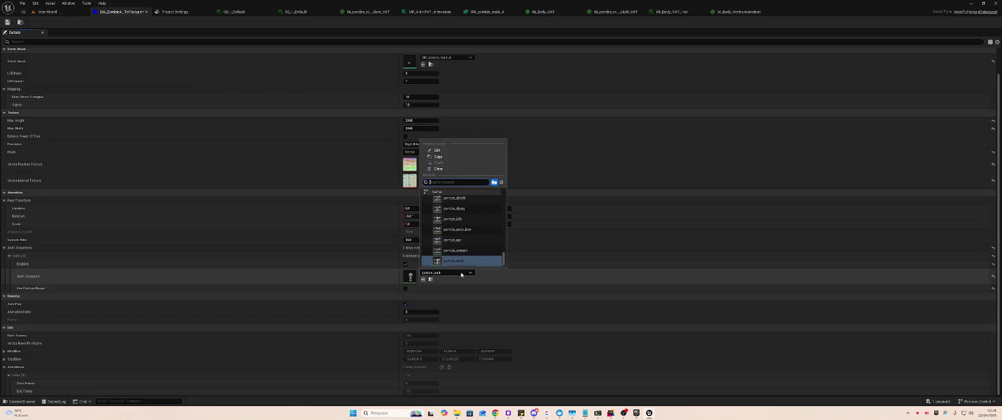
{"action": "left_click", "coordinate": [461, 274]}
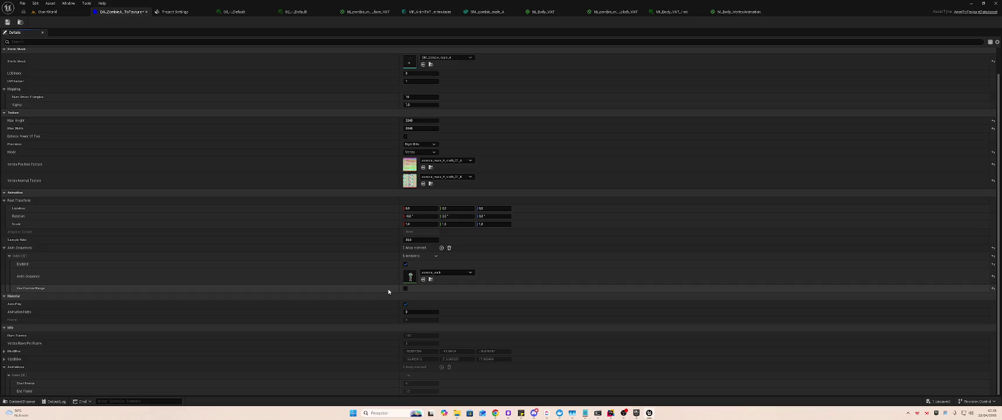
{"action": "left_click", "coordinate": [419, 241]}
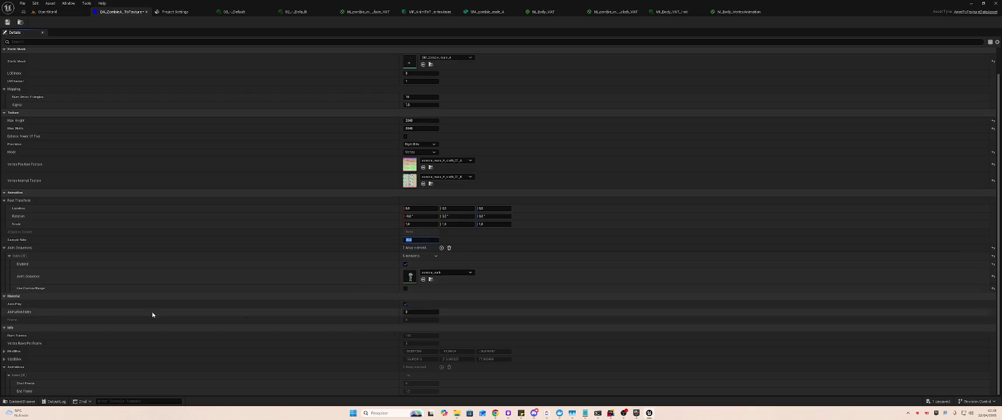
{"action": "left_click", "coordinate": [416, 313]}
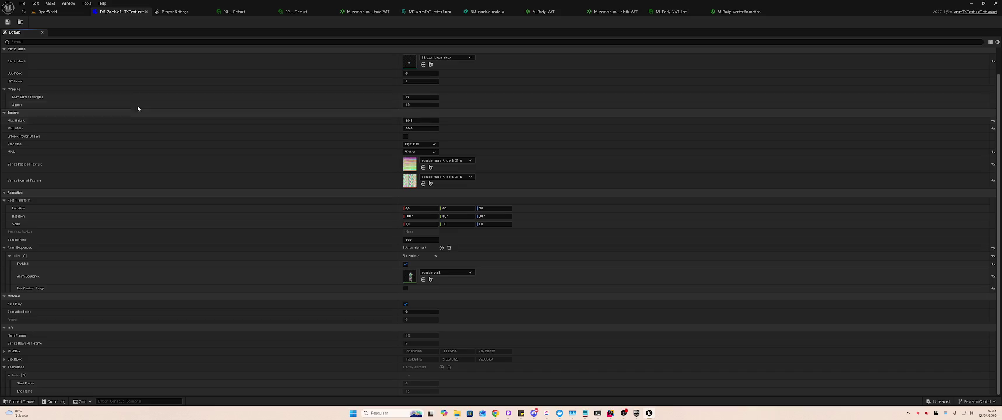
{"action": "key", "text": "ctrl+s"}
{"action": "left_click", "coordinate": [58, 12]}
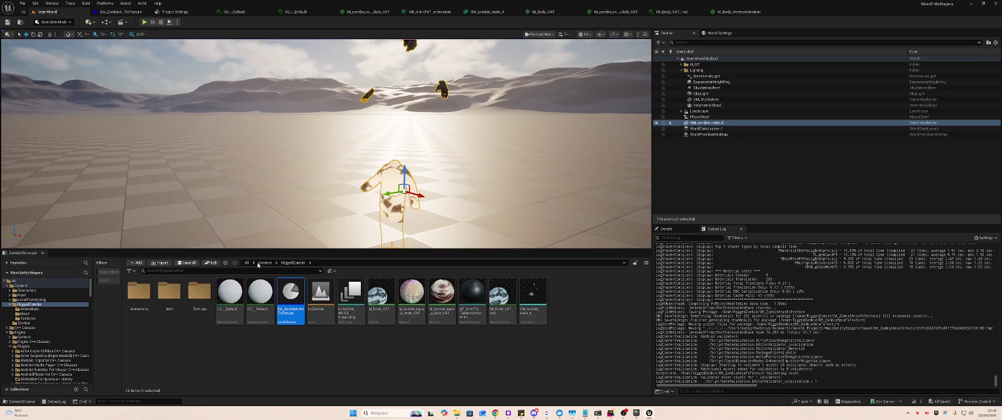
Run Animation To Texture on DA_ZombieAnimToTexture, save all, and reopen SM_zombie_male_A
{"action": "right_click", "coordinate": [290, 299]}
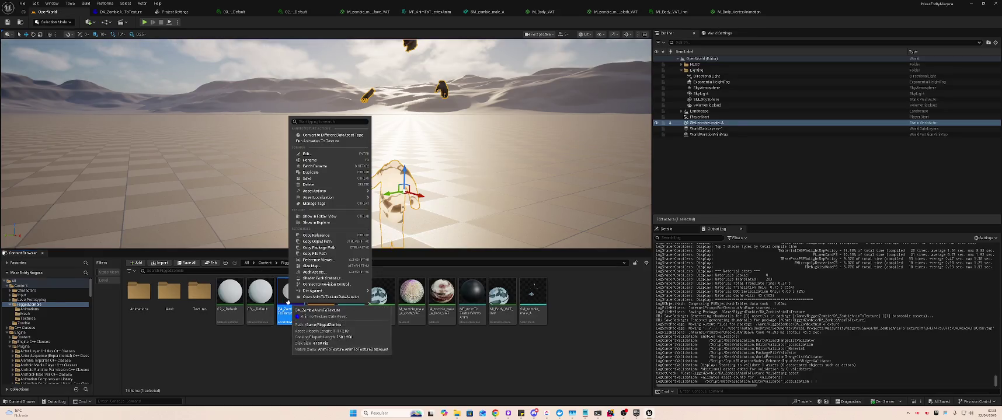
{"action": "left_click", "coordinate": [315, 141]}
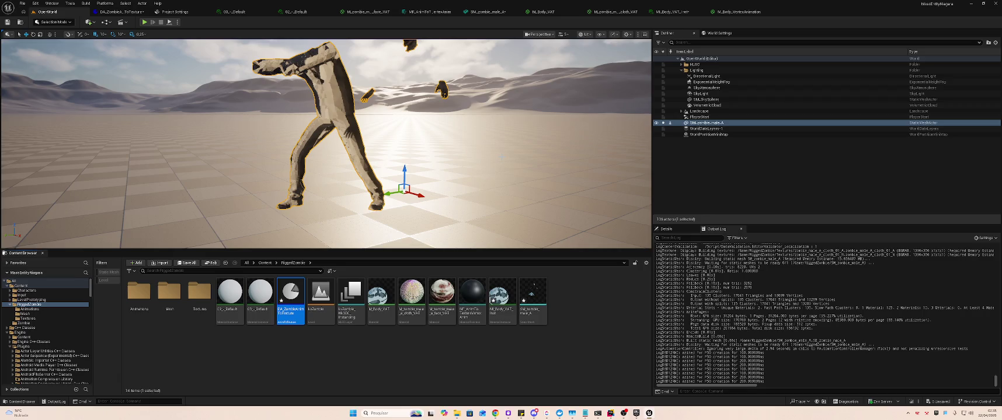
{"action": "key", "text": "ctrl+shift+s"}
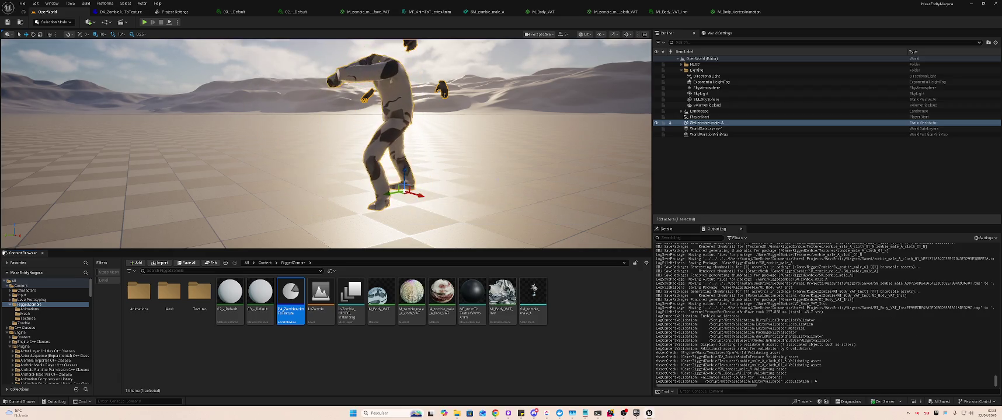
{"action": "double_click", "coordinate": [533, 292]}
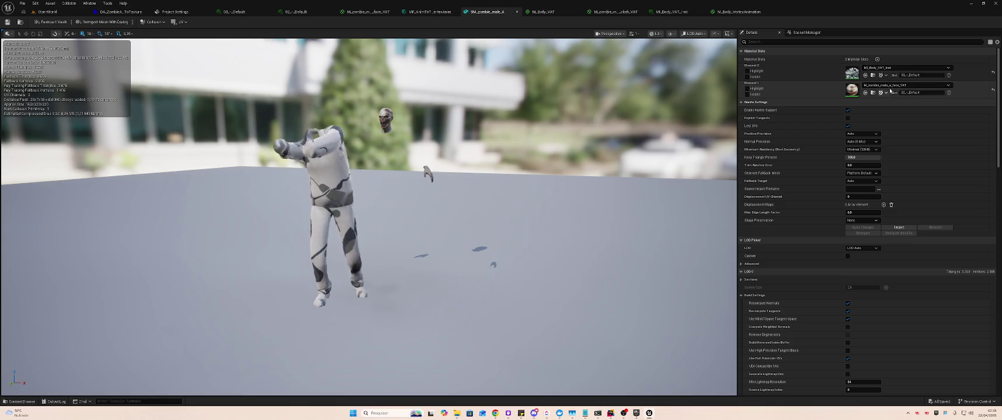
Try M_zombie_male_a_face_VAT on Element 0, then undo back to M_Body_VAT_Inst
{"action": "left_click", "coordinate": [900, 68]}
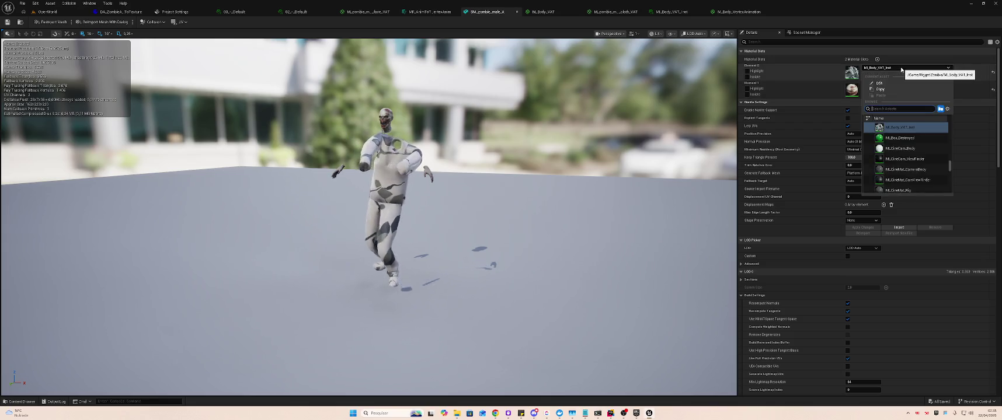
{"action": "left_click", "coordinate": [901, 69]}
{"action": "right_click", "coordinate": [901, 69]}
{"action": "left_click", "coordinate": [901, 70]}
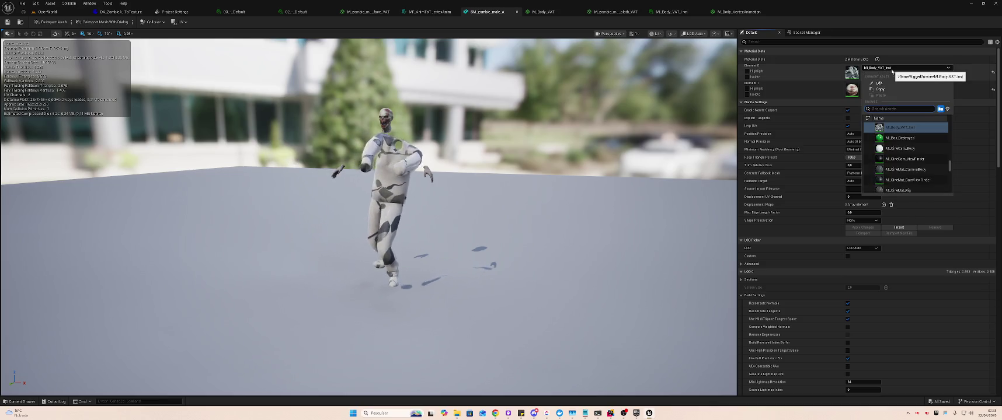
{"action": "left_click", "coordinate": [892, 70]}
{"action": "left_click", "coordinate": [891, 71]}
{"action": "type", "text": "MI"}
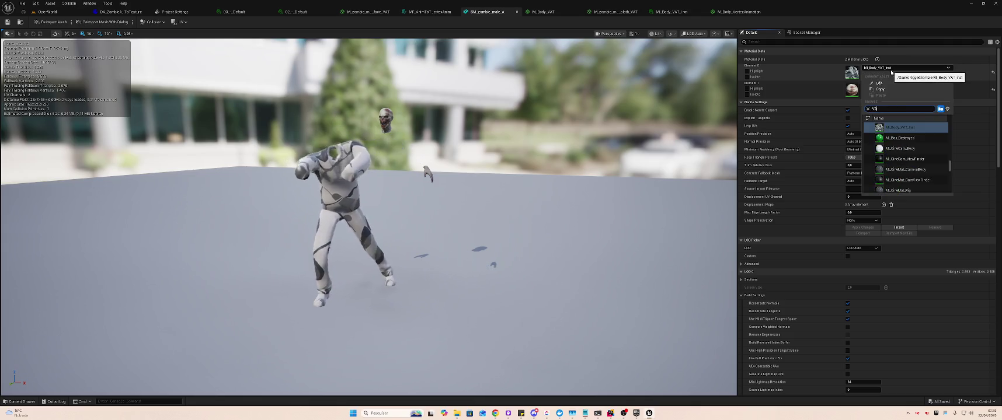
{"action": "type", "text": "T"}
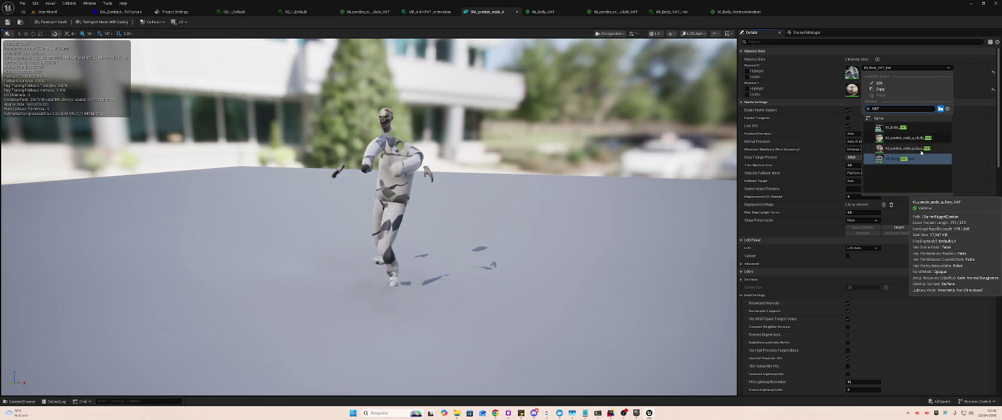
{"action": "left_click", "coordinate": [921, 149]}
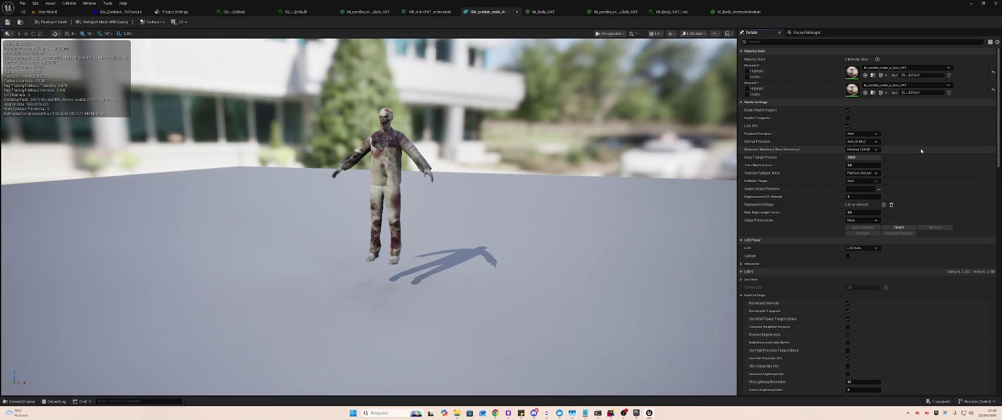
{"action": "key", "text": "ctrl+z"}
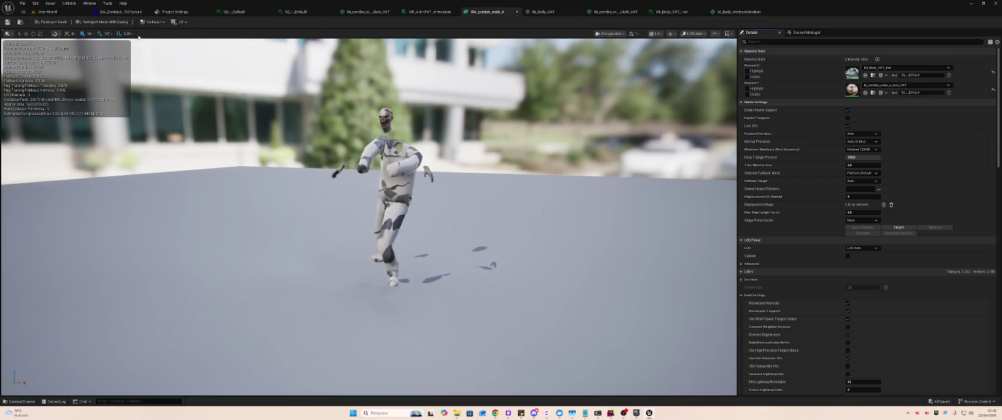
{"action": "left_click", "coordinate": [55, 12]}
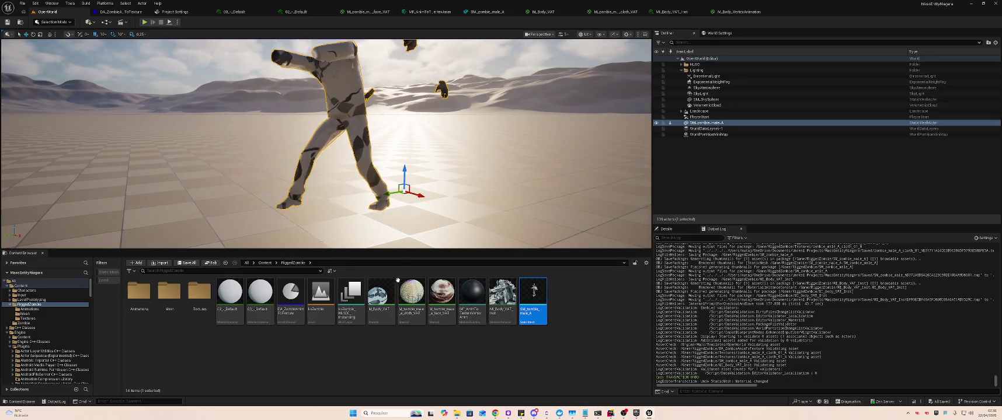
Inspect M_Body_VAT_Inst, then attempt deleting four VAT assets and cancel because of references
{"action": "double_click", "coordinate": [506, 290]}
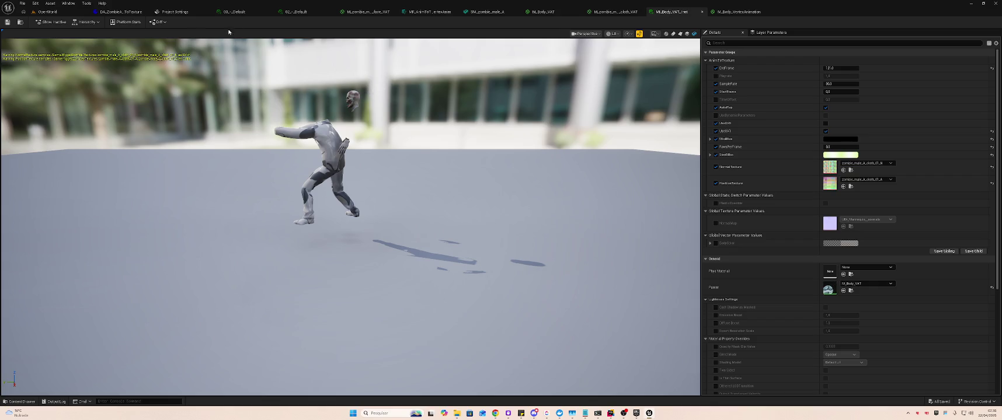
{"action": "left_click", "coordinate": [71, 12]}
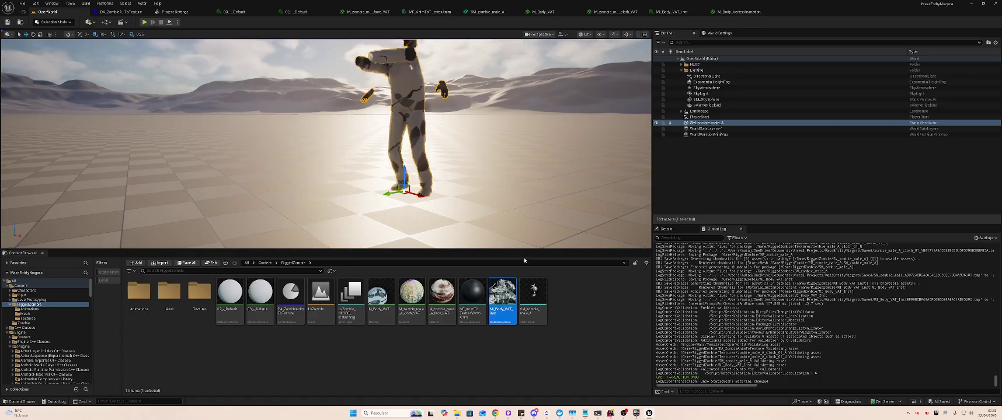
{"action": "left_click", "coordinate": [474, 292]}
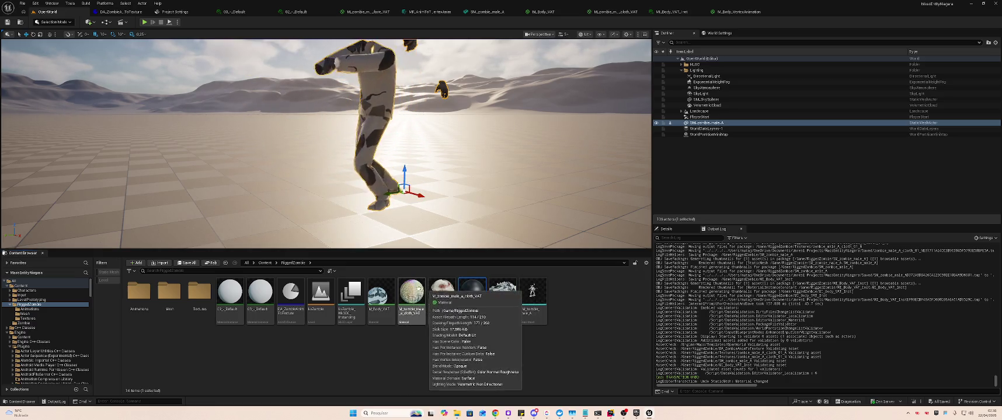
{"action": "left_click", "coordinate": [381, 292], "text": "shift"}
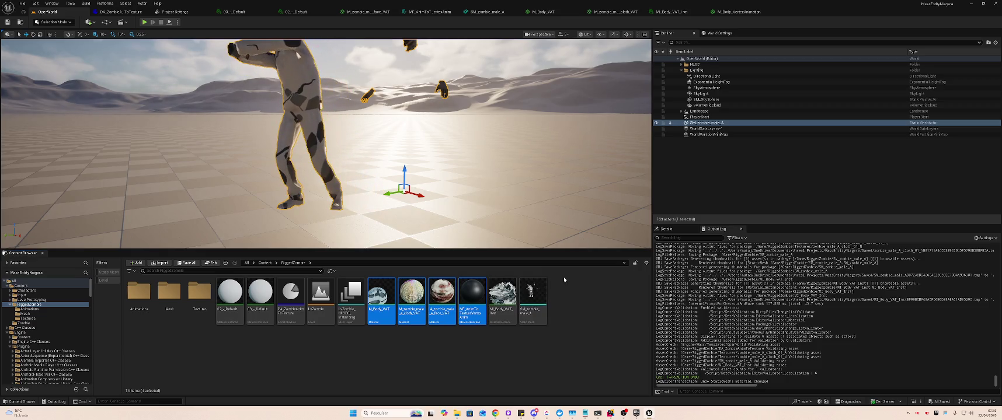
{"action": "key", "text": "Delete"}
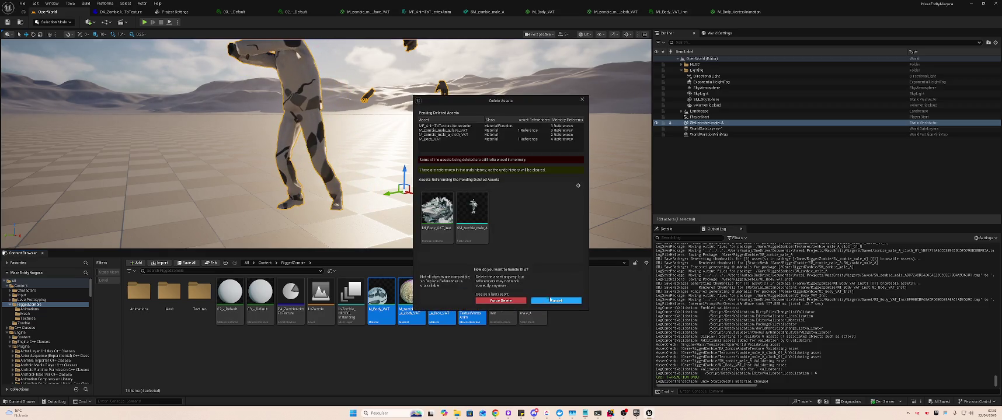
{"action": "left_click", "coordinate": [551, 301]}
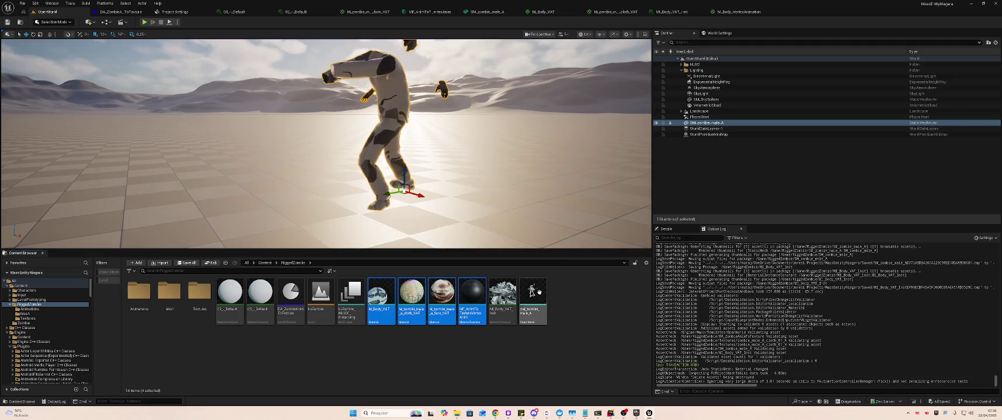
Force delete the M_zombie_male_a_cloth_VAT and M_zombie_male_a_face_VAT materials
{"action": "mouse_move", "coordinate": [537, 291]}
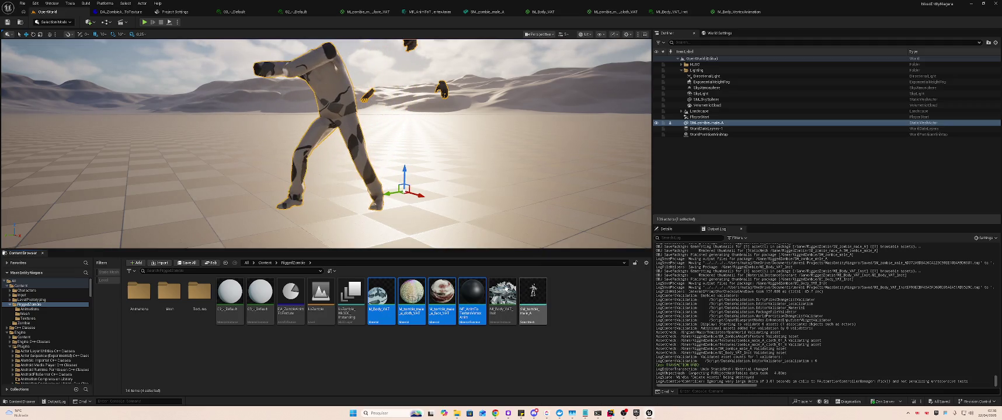
{"action": "left_click", "coordinate": [504, 290]}
{"action": "mouse_move", "coordinate": [470, 296]}
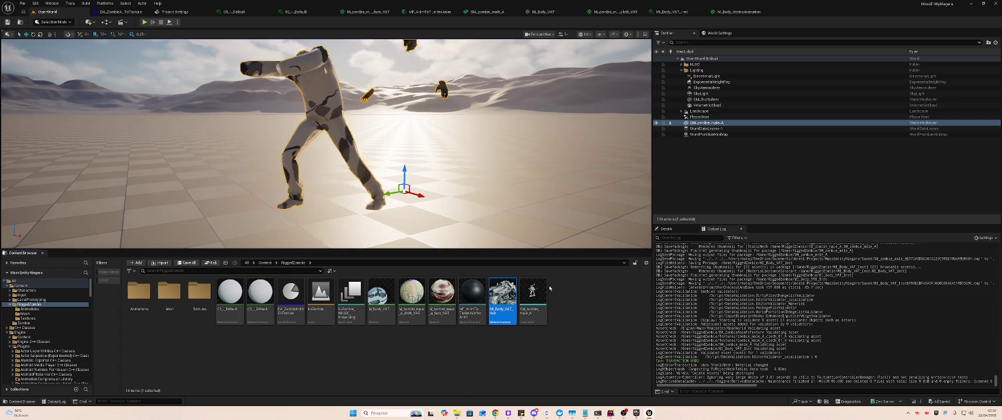
{"action": "left_click", "coordinate": [422, 293]}
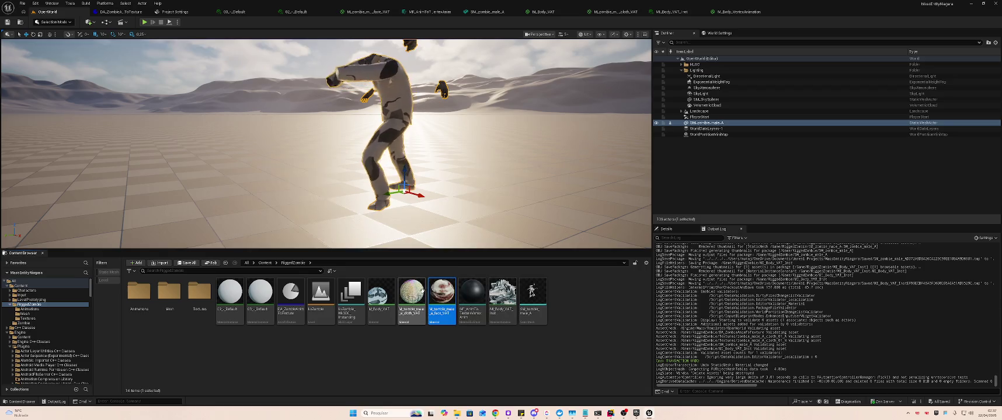
{"action": "left_click", "coordinate": [442, 295], "text": "ctrl"}
{"action": "key", "text": "Delete"}
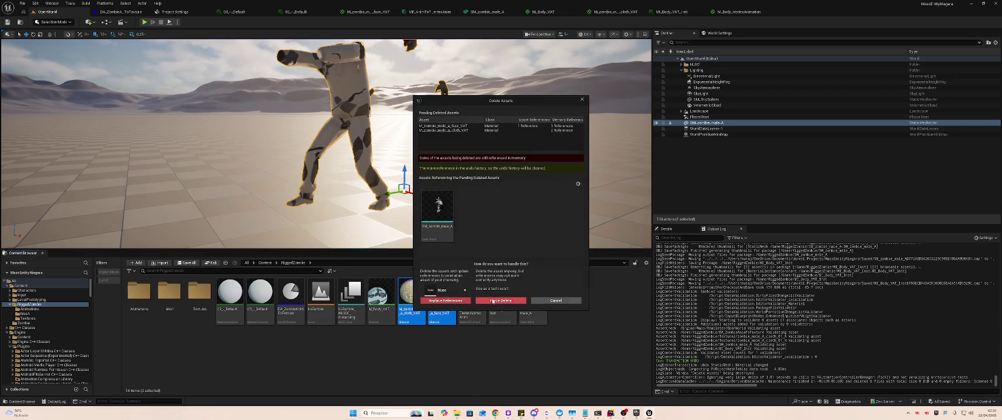
{"action": "left_click", "coordinate": [495, 302]}
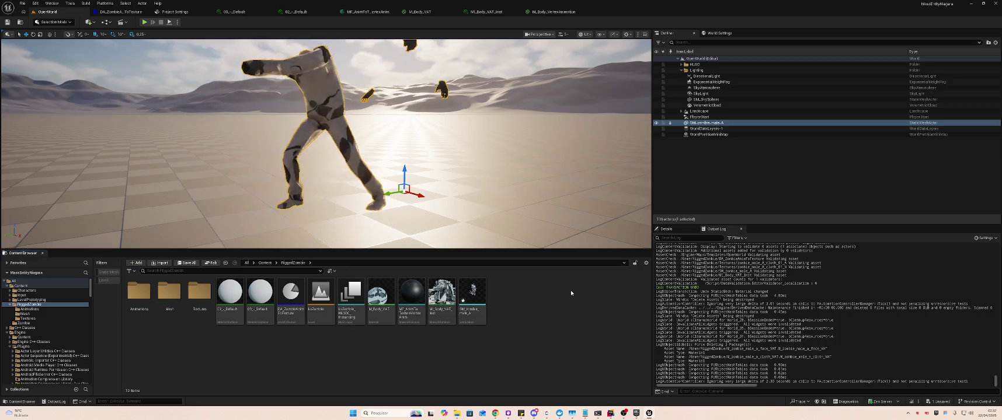
Force delete M_Body_VAT_Inst and M_Body_VAT, save all, and open SM_zombie_male_A
{"action": "left_click", "coordinate": [444, 296]}
{"action": "double_click", "coordinate": [444, 296]}
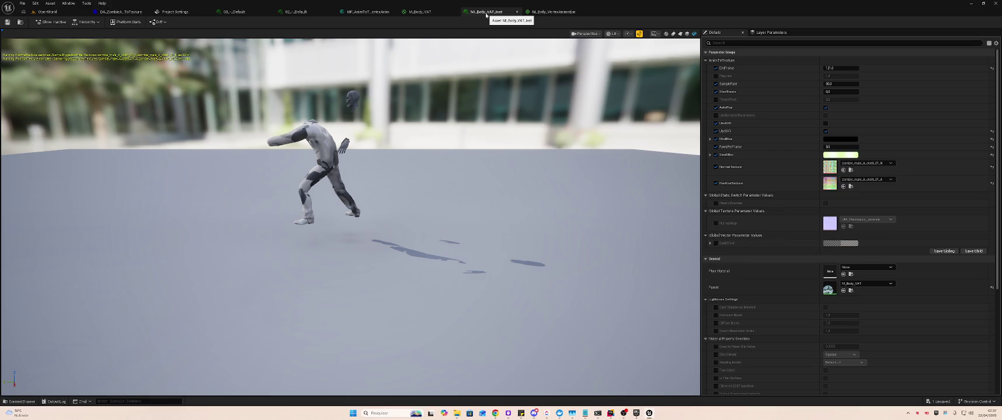
{"action": "left_click", "coordinate": [47, 12]}
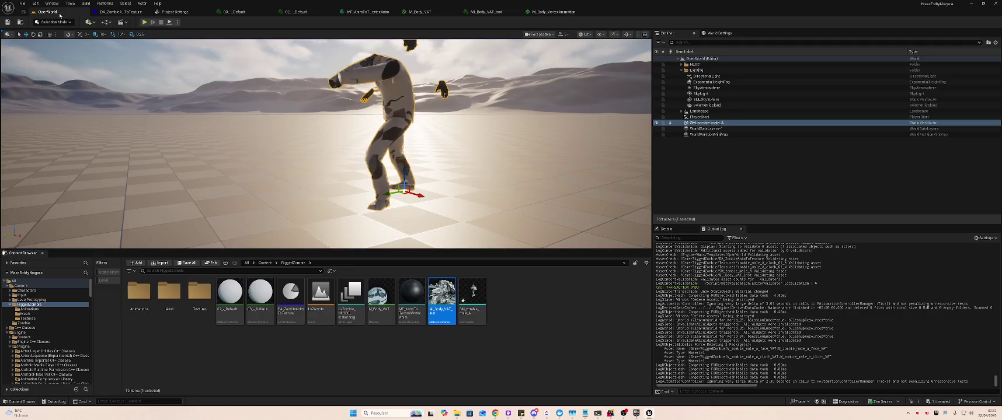
{"action": "left_click", "coordinate": [421, 309]}
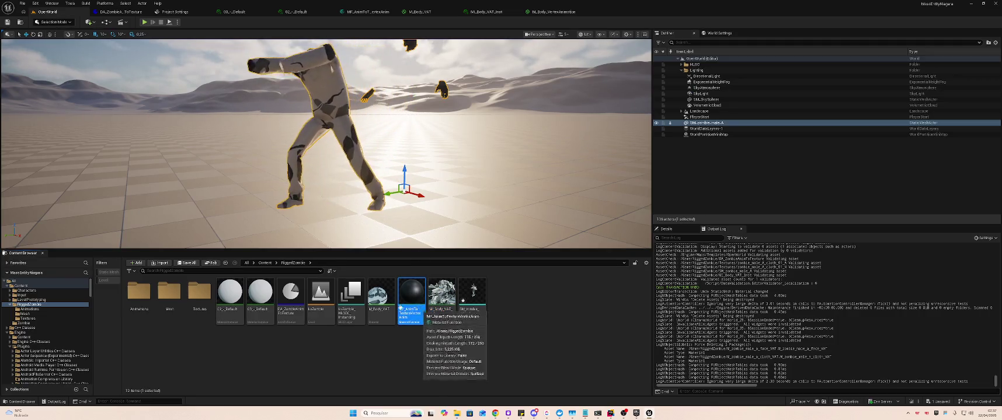
{"action": "left_click", "coordinate": [386, 298]}
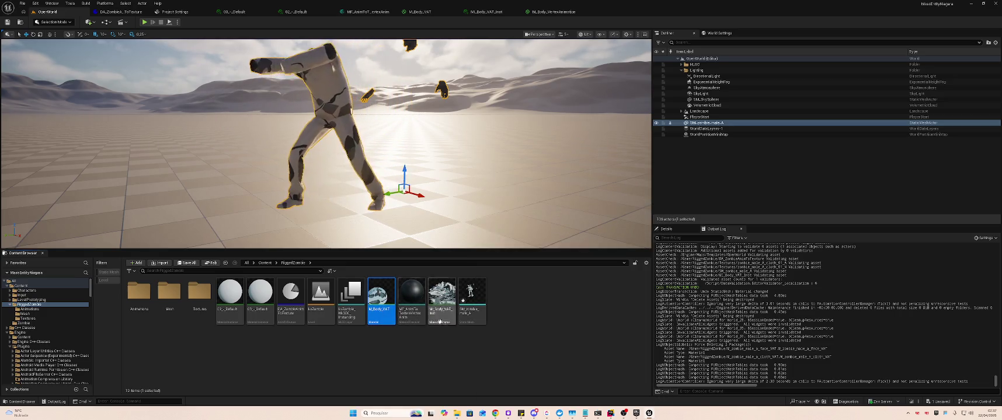
{"action": "left_click", "coordinate": [443, 301]}
{"action": "key", "text": "Delete"}
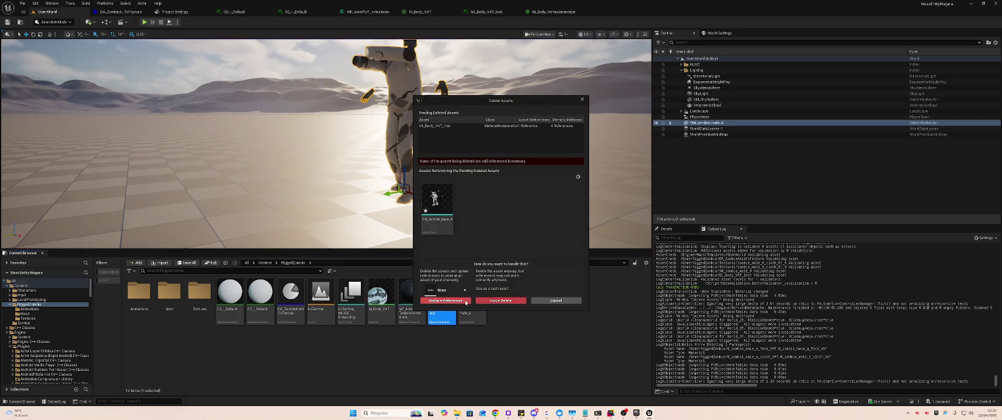
{"action": "left_click", "coordinate": [488, 302]}
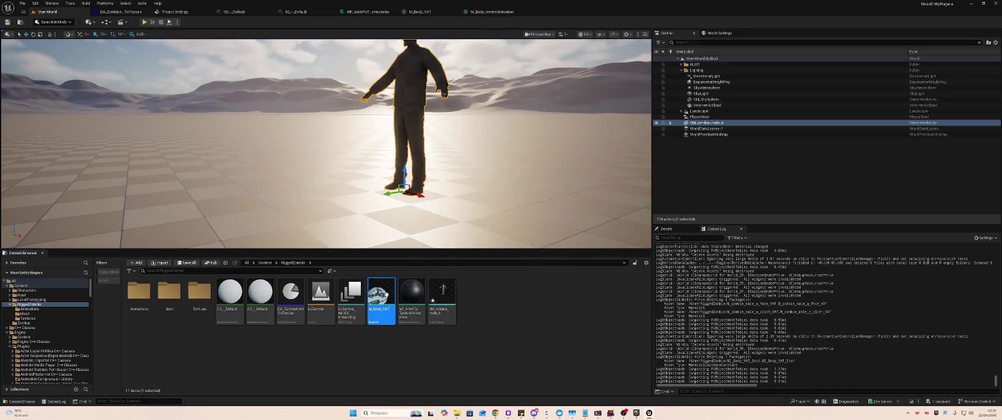
{"action": "key", "text": "Delete"}
{"action": "left_click", "coordinate": [469, 301]}
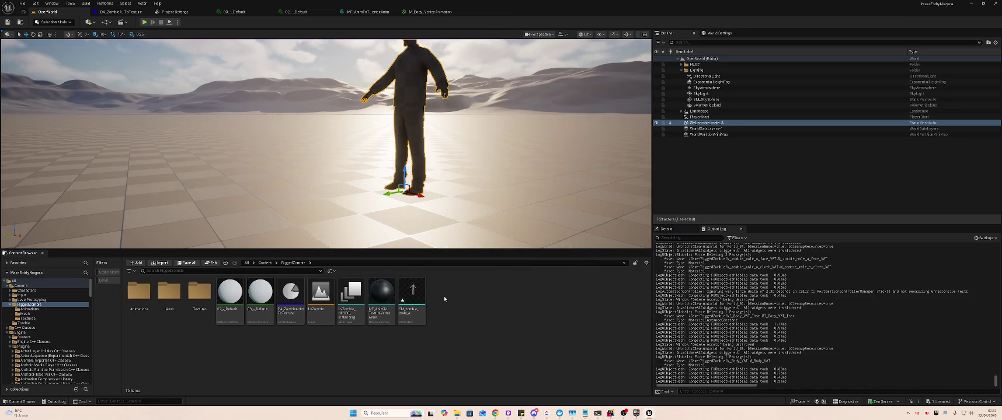
{"action": "key", "text": "ctrl+shift+s"}
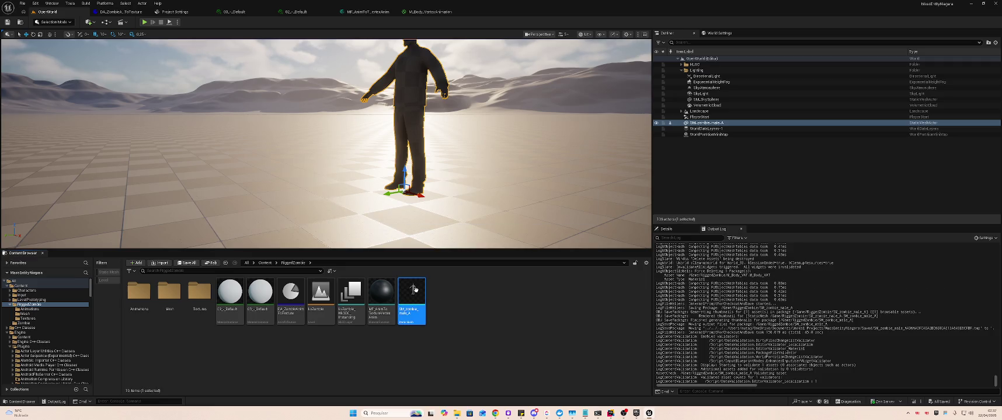
{"action": "double_click", "coordinate": [417, 293]}
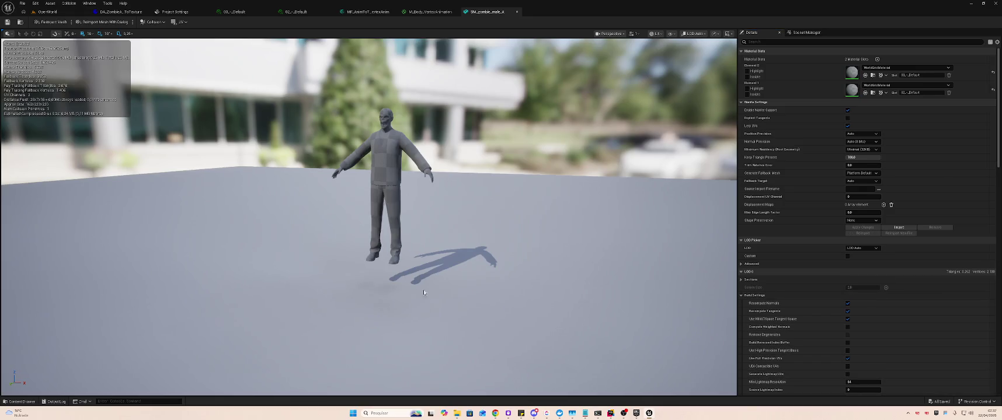
Put M_zombie_male_a_cloth on Element 0 and M_zombie_male_a_face on Element 1
{"action": "left_click", "coordinate": [899, 69]}
{"action": "type", "text": "zombie"}
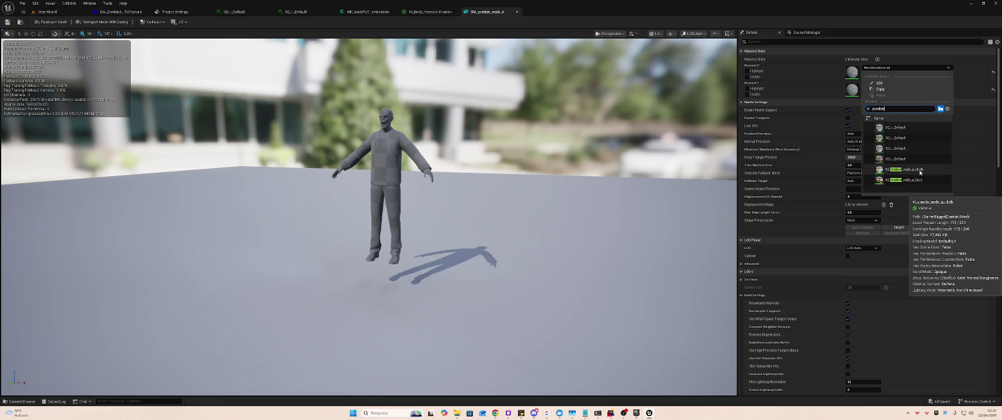
{"action": "left_click", "coordinate": [912, 180]}
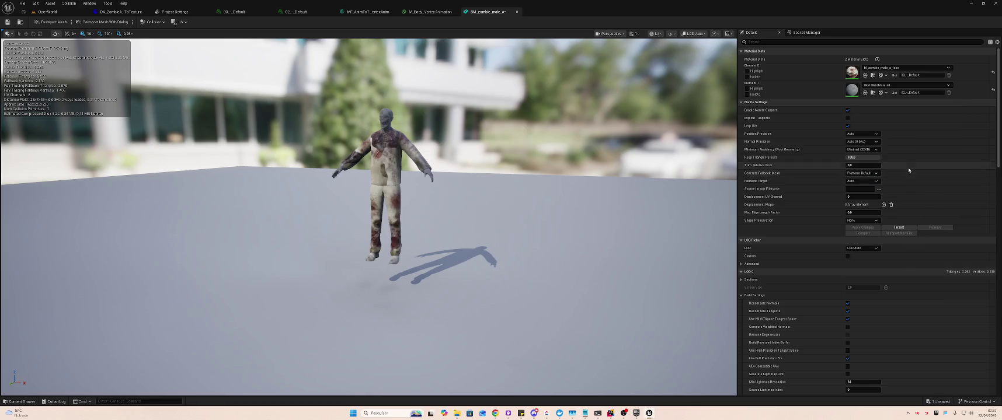
{"action": "left_click", "coordinate": [900, 68]}
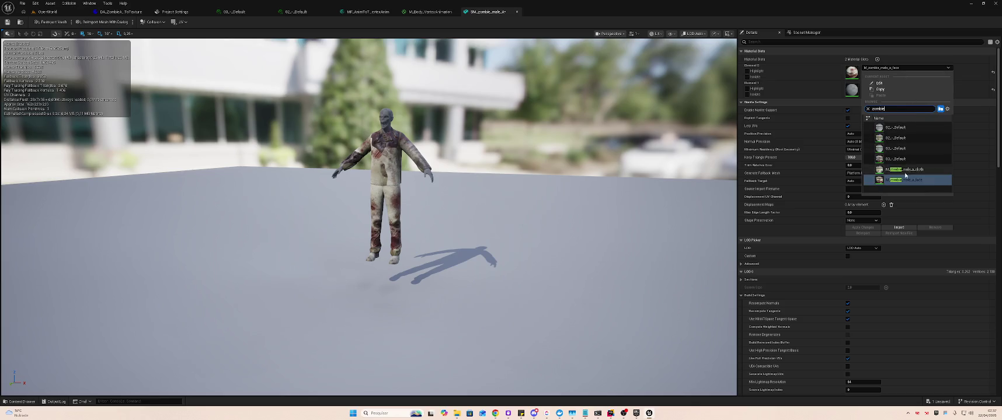
{"action": "left_click", "coordinate": [905, 170]}
{"action": "left_click", "coordinate": [859, 91]}
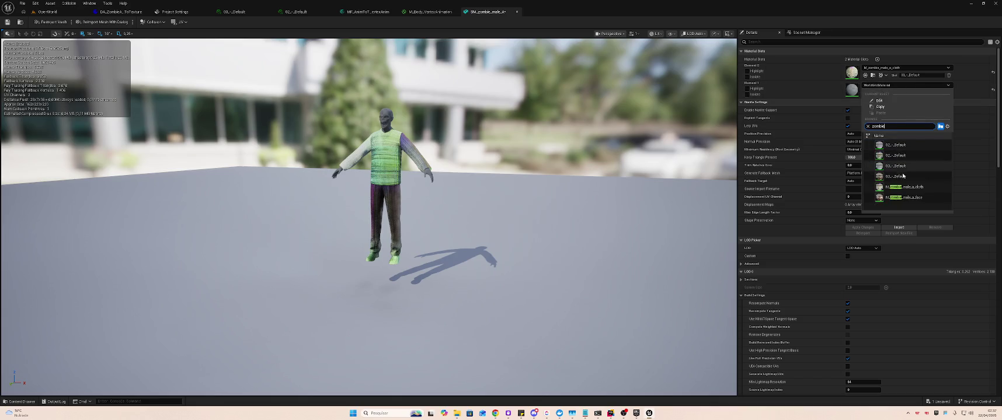
{"action": "left_click", "coordinate": [911, 198]}
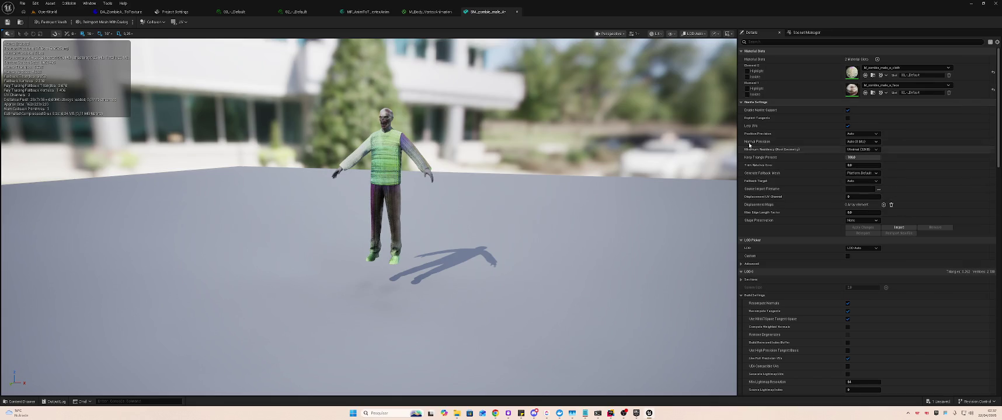
{"action": "mouse_move", "coordinate": [547, 100]}
{"action": "left_mouse_down"}
{"action": "mouse_move", "coordinate": [550, 152]}
{"action": "mouse_move", "coordinate": [540, 100]}
{"action": "mouse_move", "coordinate": [238, 19]}
{"action": "left_mouse_up"}
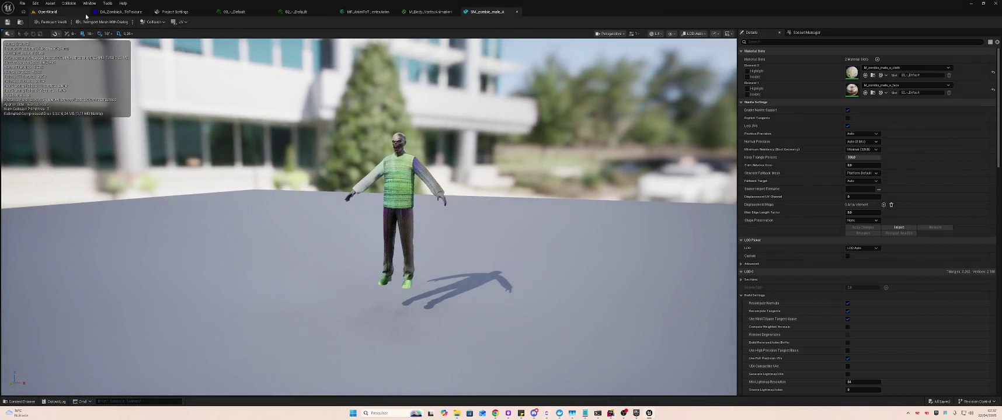
{"action": "key", "text": "alt+Tab"}
{"action": "key", "text": "alt+Tab"}
{"action": "key", "text": "alt+Tab"}
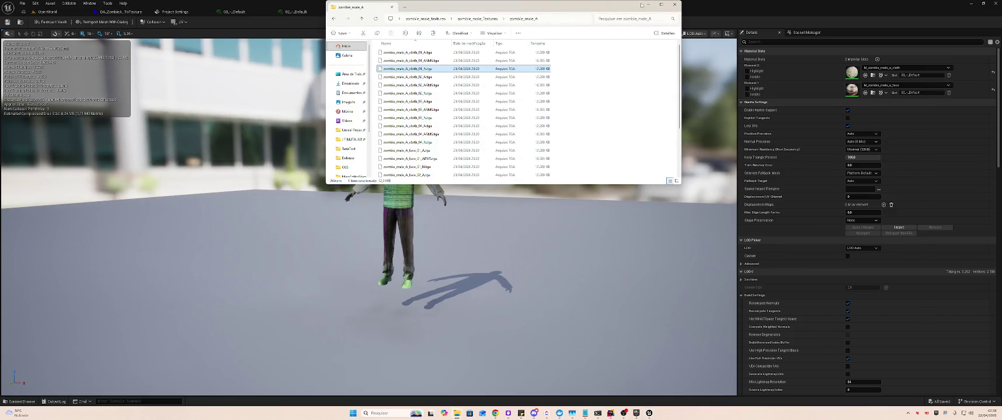
Import cloth_01_A.tga and cloth_01_N.tga from Explorer into the RiggedZombie Textures folder
{"action": "left_click", "coordinate": [44, 11]}
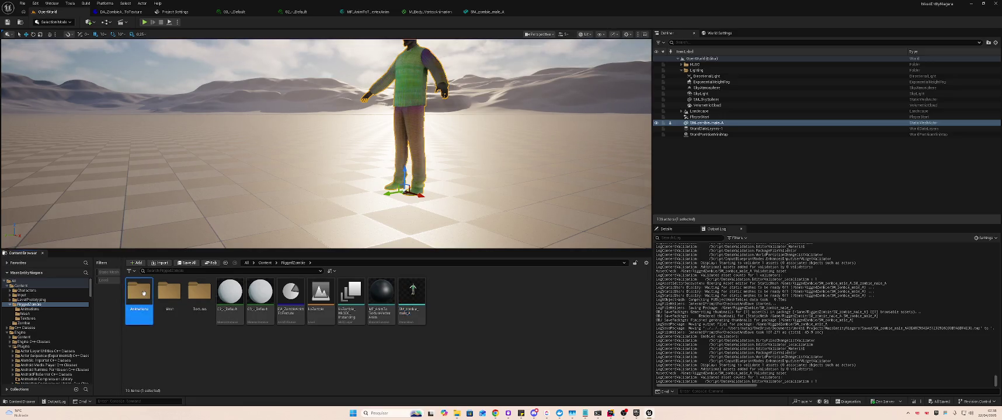
{"action": "double_click", "coordinate": [144, 293]}
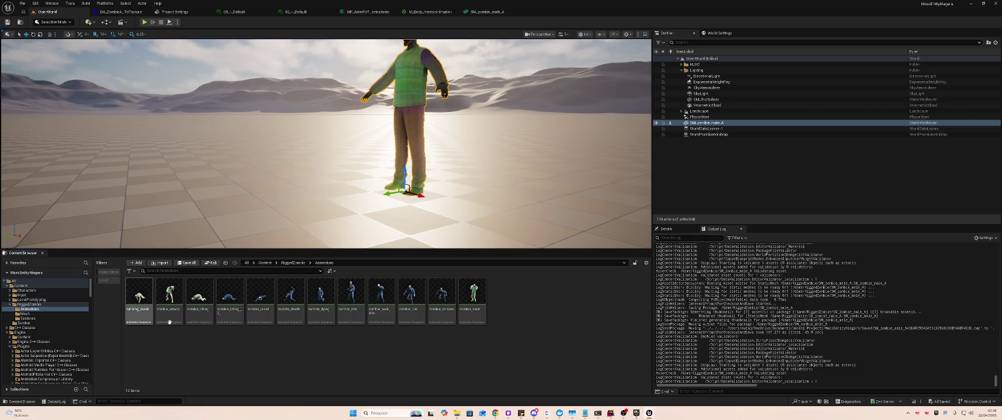
{"action": "key", "text": "alt+Left"}
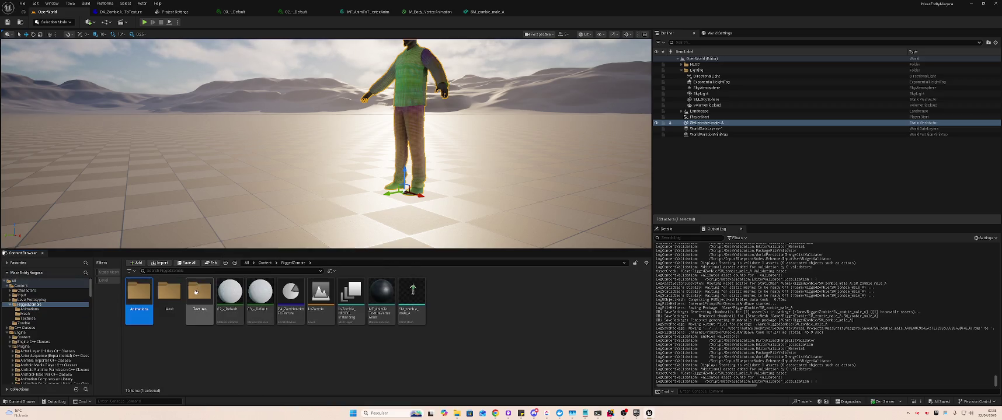
{"action": "double_click", "coordinate": [196, 292]}
{"action": "key", "text": "alt+Tab"}
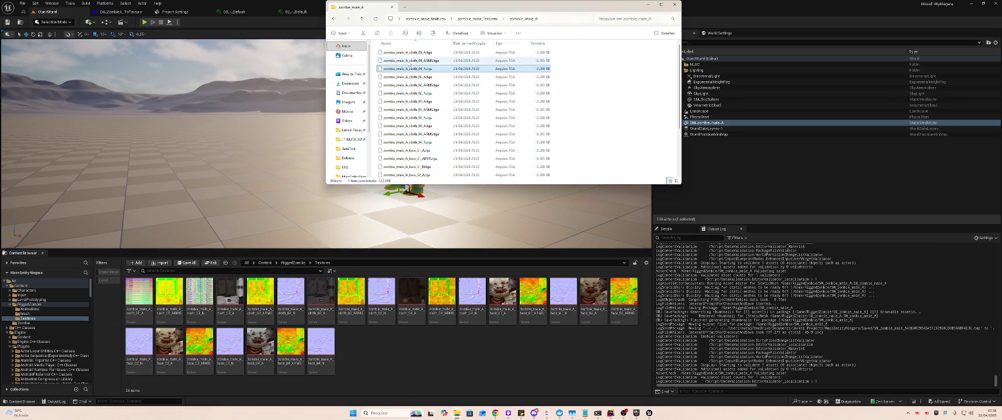
{"action": "left_click", "coordinate": [411, 52]}
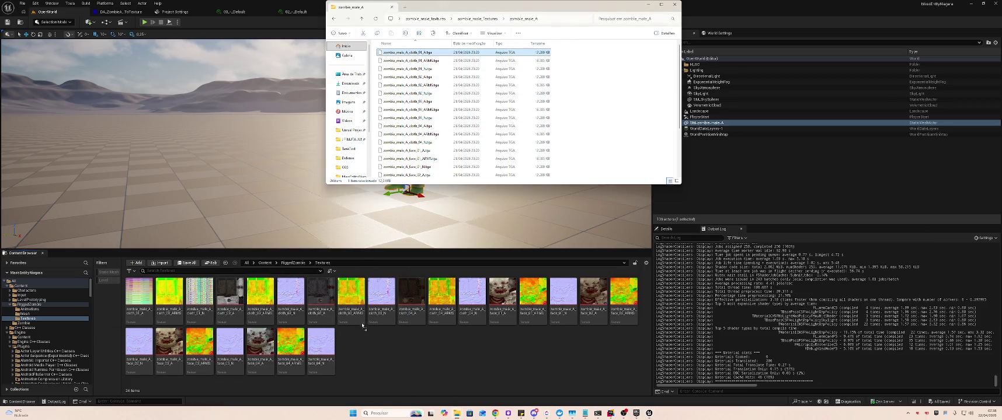
{"action": "left_click_drag", "start_coordinate": [366, 338], "coordinate": [367, 338]}
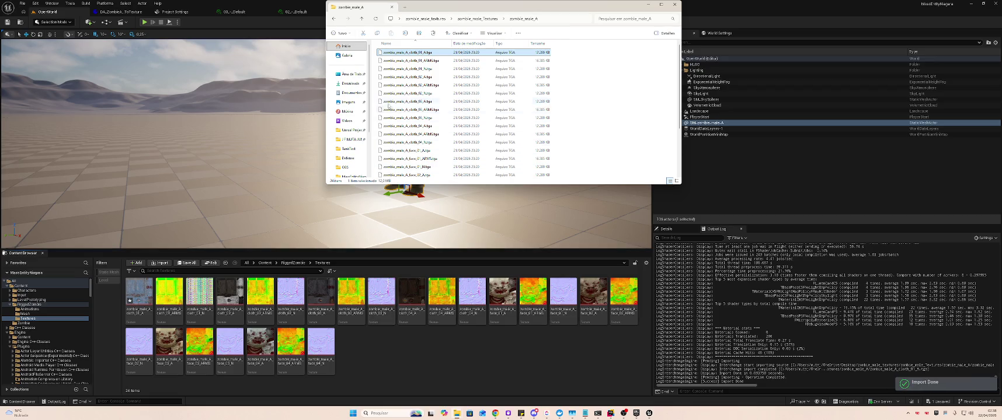
{"action": "mouse_move", "coordinate": [415, 69]}
{"action": "left_mouse_down"}
{"action": "mouse_move", "coordinate": [391, 350]}
{"action": "mouse_move", "coordinate": [404, 347]}
{"action": "left_mouse_up"}
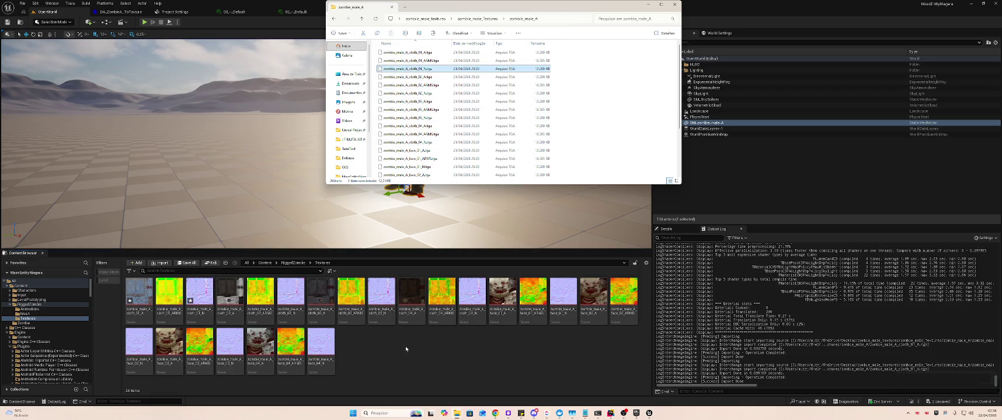
Reframe the viewport on the zombie and Save All to store the new textures
{"action": "left_click", "coordinate": [402, 342]}
{"action": "left_click_drag", "start_coordinate": [351, 223], "coordinate": [351, 222]}
{"action": "left_click_drag", "start_coordinate": [355, 185], "coordinate": [354, 185]}
{"action": "key", "text": "ctrl+shift+s"}
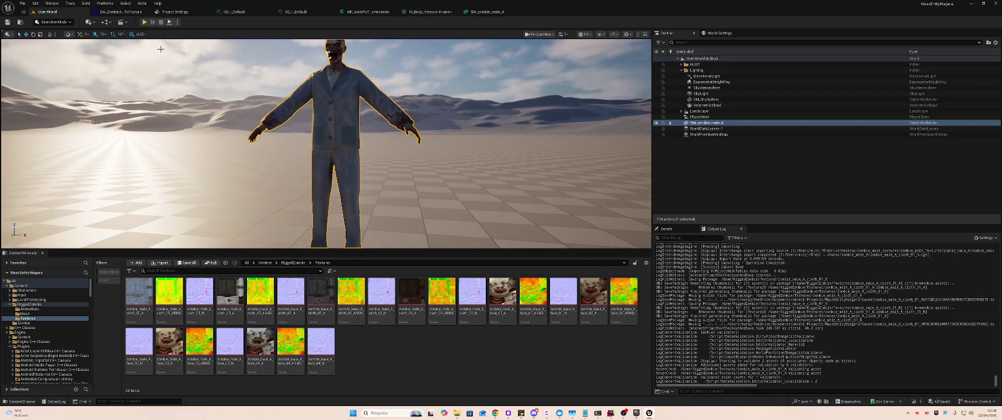
{"action": "left_click", "coordinate": [126, 13]}
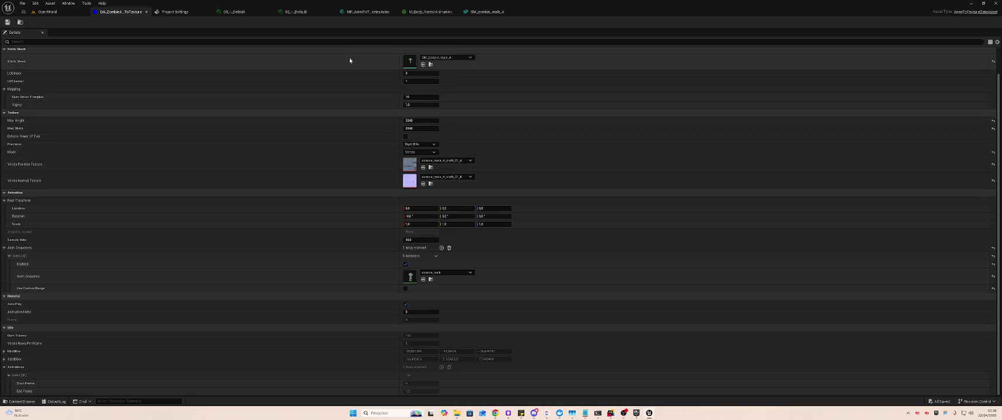
{"action": "left_click", "coordinate": [46, 11]}
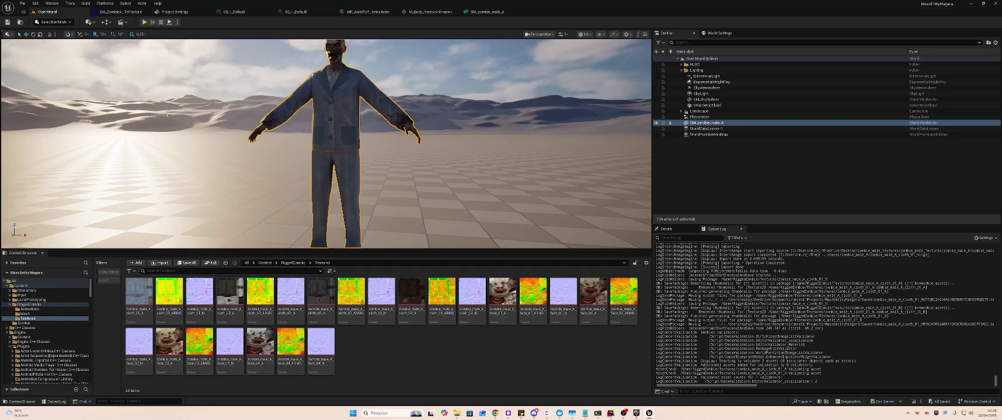
Attempt to move SM_zombie_male_A into the Mesh folder; dismiss the failed-renames report
{"action": "key", "text": "alt+Left"}
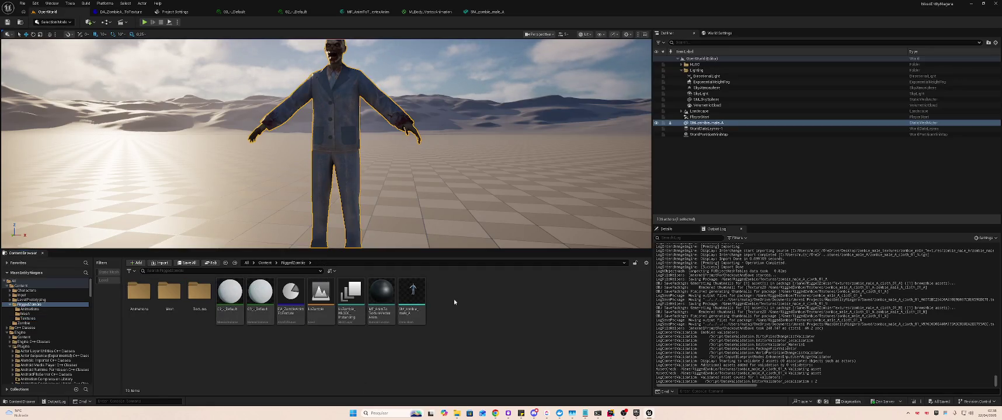
{"action": "right_click", "coordinate": [455, 302]}
{"action": "left_click", "coordinate": [429, 354]}
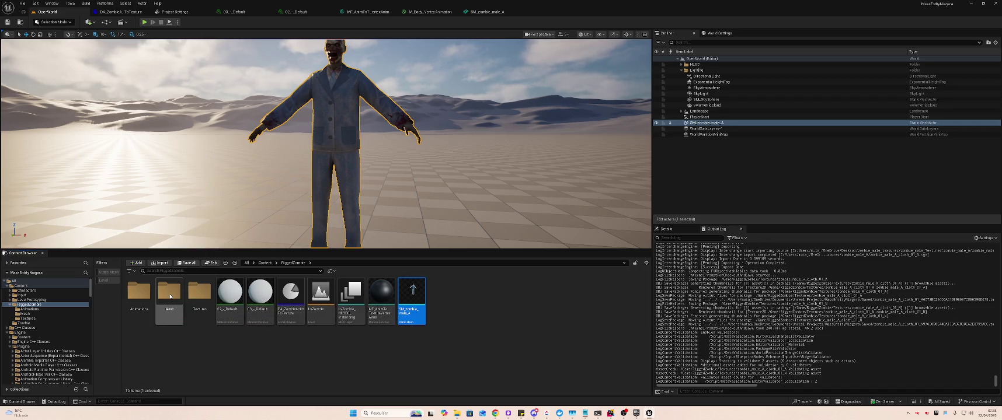
{"action": "left_click_drag", "start_coordinate": [170, 297], "coordinate": [170, 298]}
{"action": "left_click", "coordinate": [187, 307]}
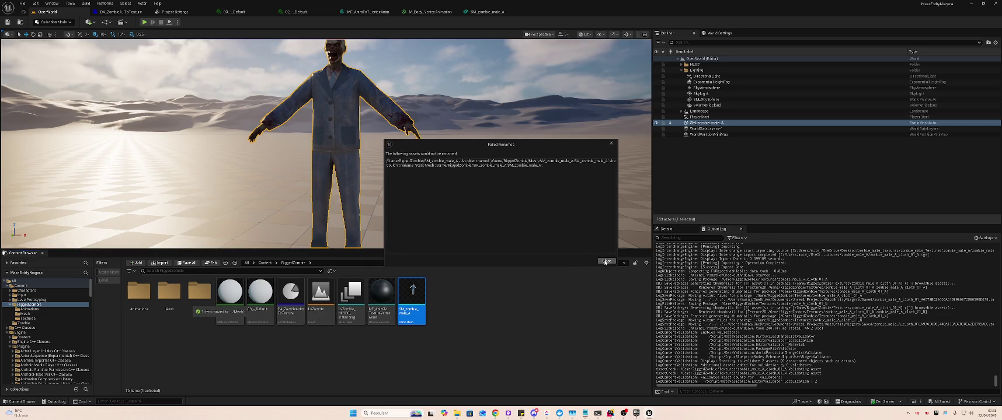
{"action": "left_click", "coordinate": [606, 262]}
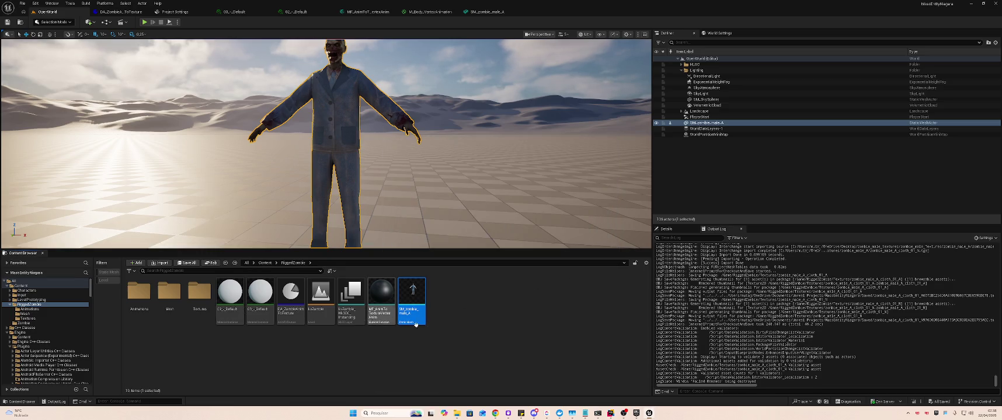
{"action": "right_click", "coordinate": [456, 290]}
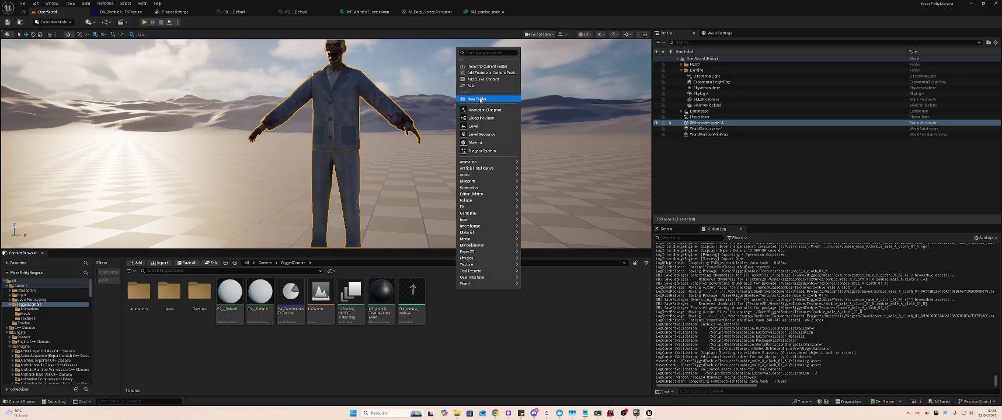
Create a VAT folder and force-delete the 02_-_Default and 03_-_Default materials
{"action": "left_click", "coordinate": [480, 100]}
{"action": "type", "text": "VAT"}
{"action": "key", "text": "Return"}
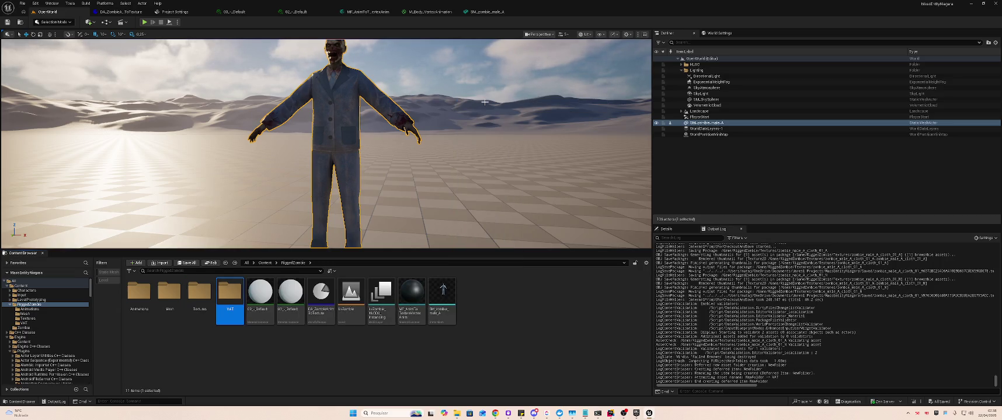
{"action": "left_click", "coordinate": [261, 292]}
{"action": "left_click", "coordinate": [293, 297], "text": "ctrl"}
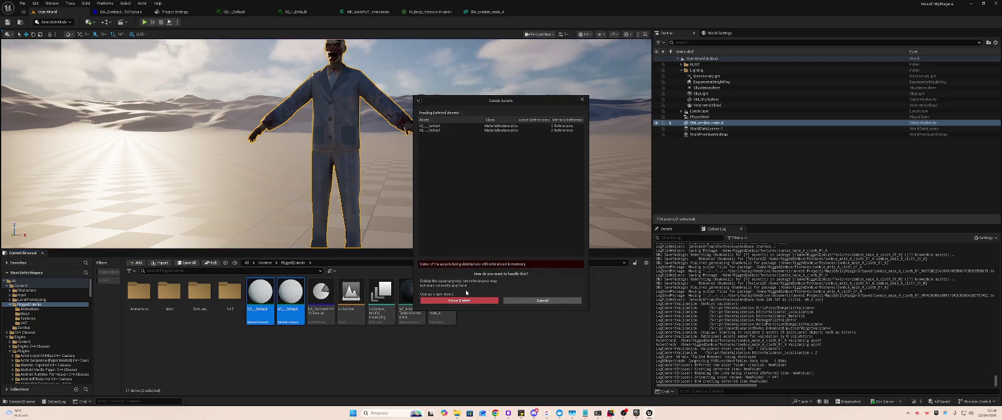
{"action": "key", "text": "Delete"}
{"action": "key", "text": "Return"}
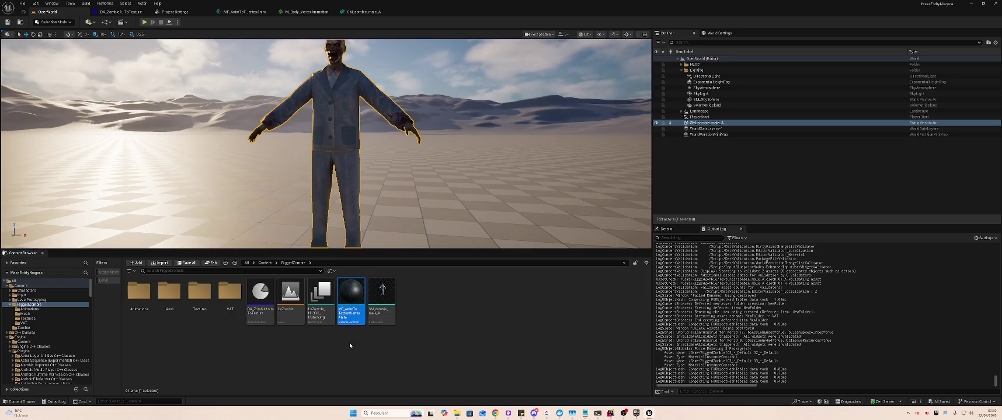
Delete MF_AnimToTextureVertexAnim and move DA_ZombieAnimToTexture into the VAT folder
{"action": "key", "text": "Delete"}
{"action": "left_click_drag", "start_coordinate": [261, 295], "coordinate": [230, 301]}
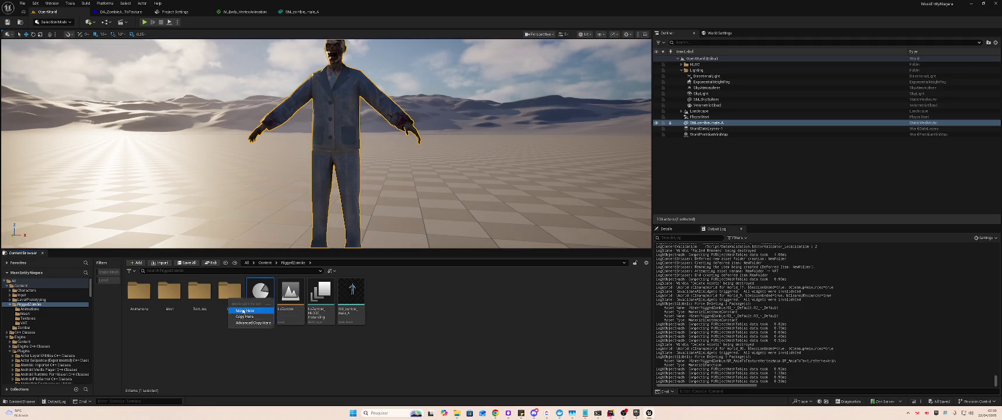
{"action": "left_click", "coordinate": [245, 311]}
Open DA_ZombieAnimToTexture, try Bone mode and search 'zombie' for the bone position texture
{"action": "double_click", "coordinate": [229, 291]}
{"action": "double_click", "coordinate": [139, 295]}
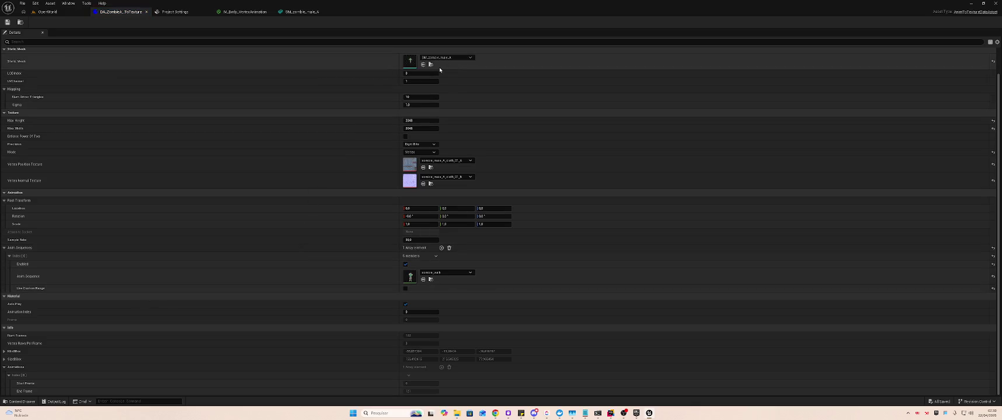
{"action": "left_click", "coordinate": [425, 153]}
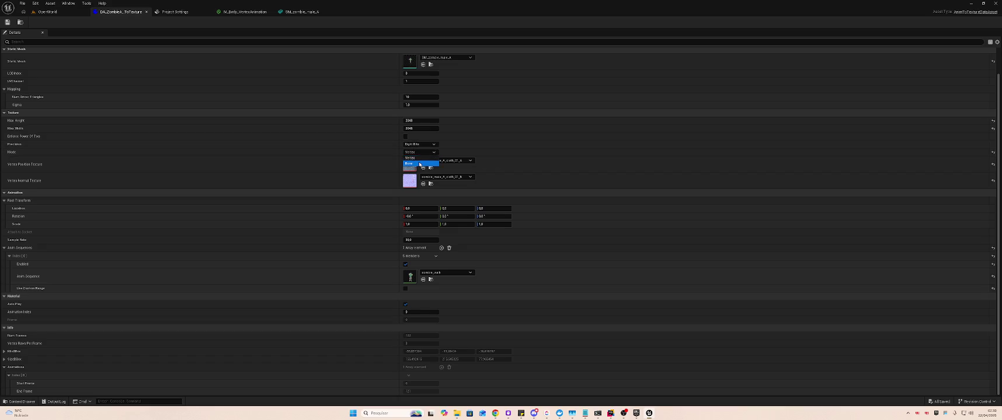
{"action": "left_click", "coordinate": [435, 164]}
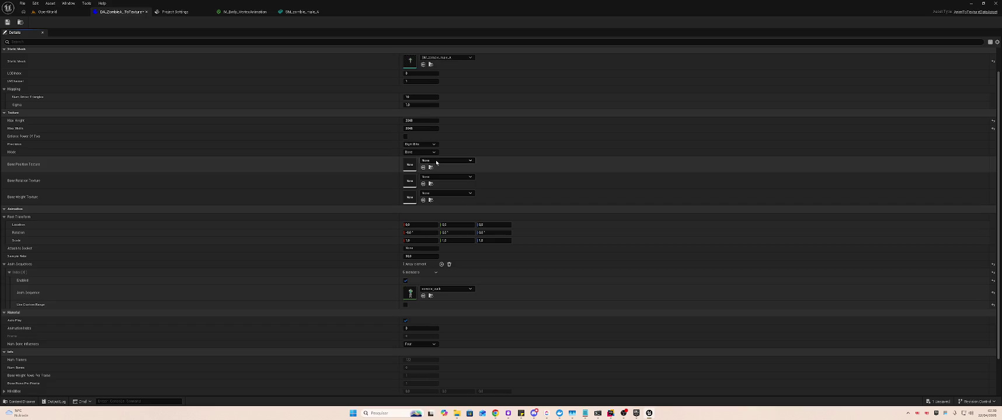
{"action": "left_click", "coordinate": [436, 162]}
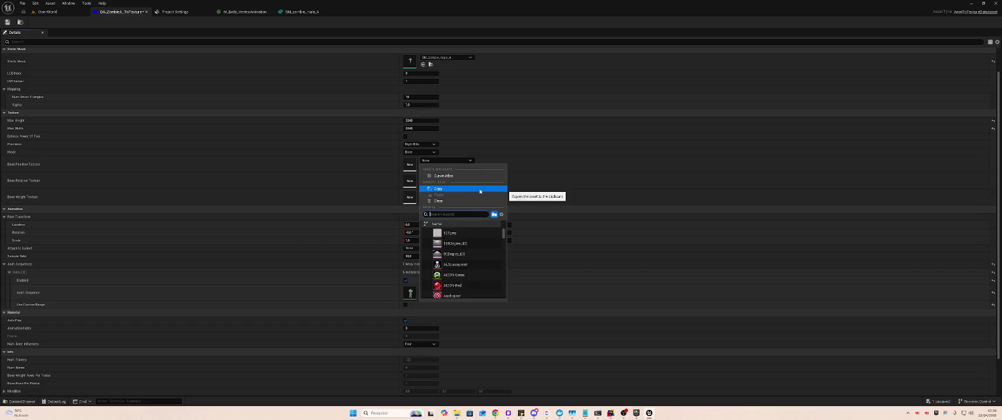
{"action": "type", "text": "zombie"}
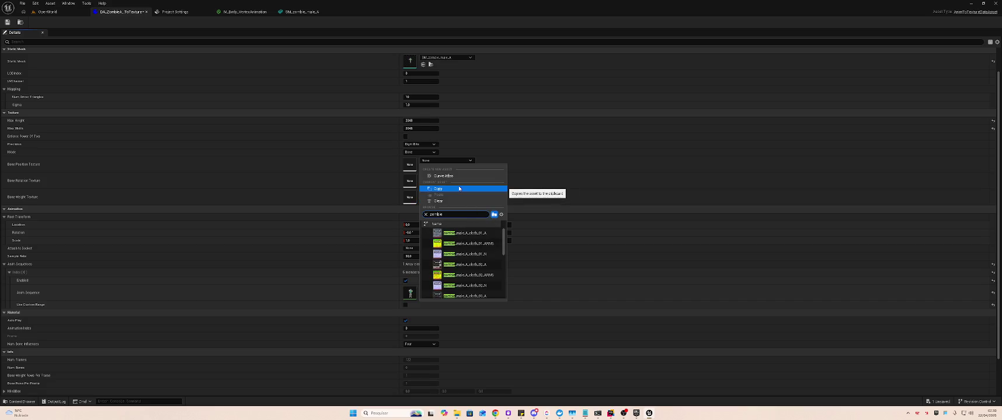
{"action": "mouse_move", "coordinate": [474, 236]}
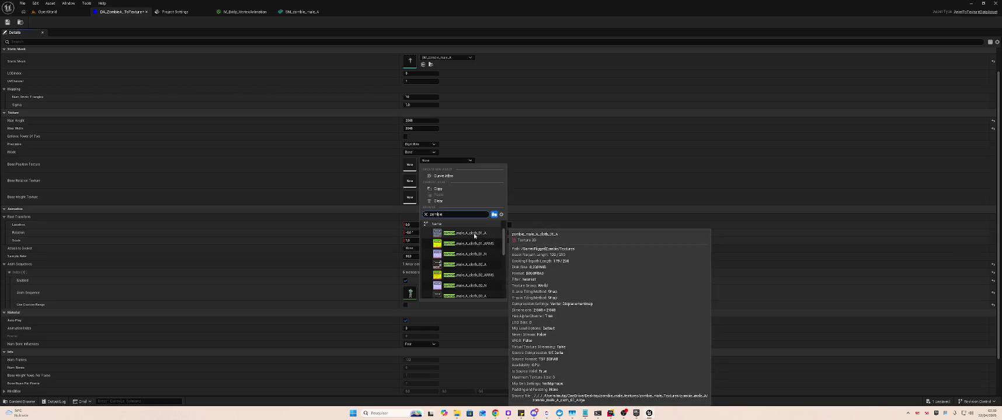
Set the bake mode back to Vertex with Sample Rate 30 and save the data asset
{"action": "left_click", "coordinate": [418, 152]}
{"action": "left_click", "coordinate": [415, 159]}
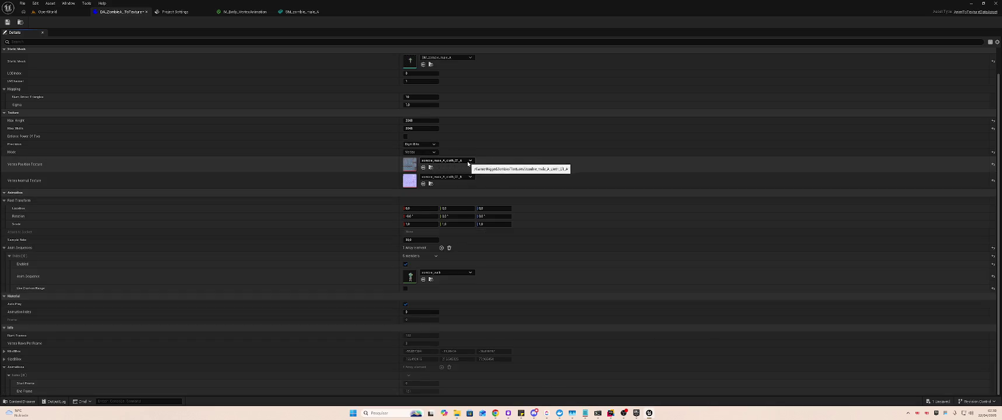
{"action": "left_click", "coordinate": [424, 240]}
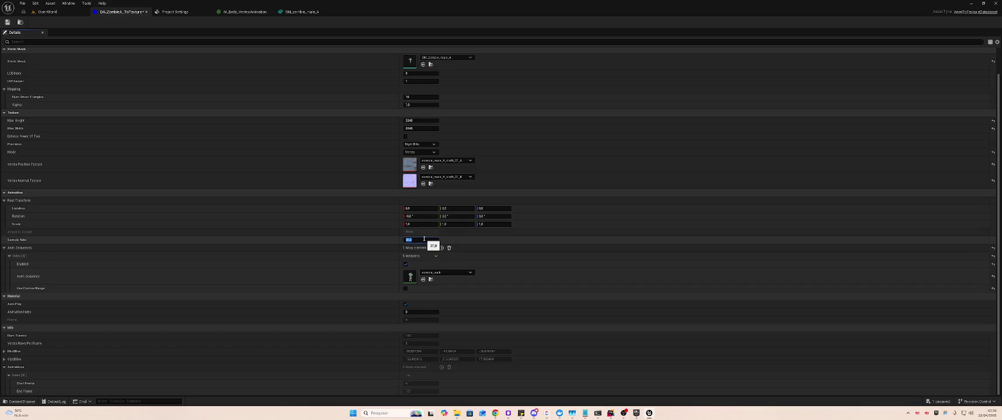
{"action": "key", "text": "Return"}
{"action": "type", "text": "30"}
{"action": "key", "text": "Return"}
{"action": "key", "text": "ctrl+s"}
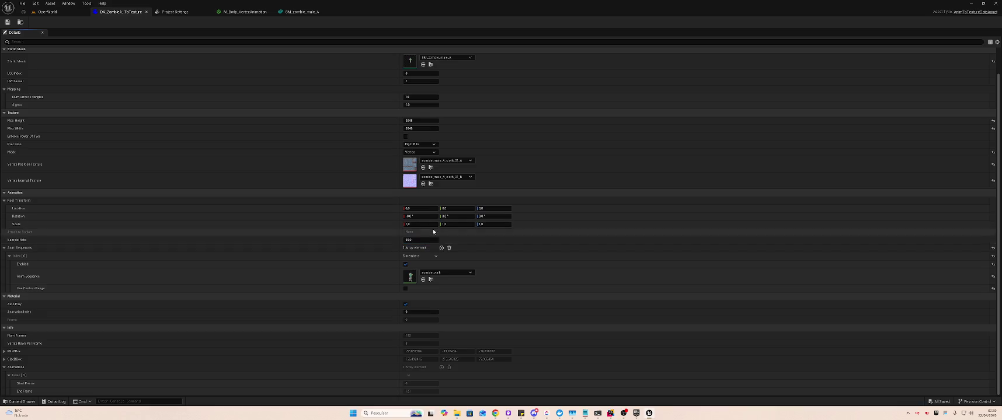
{"action": "left_click", "coordinate": [54, 12]}
Run Animation To Texture on DA_ZombieAnimToTexture and save all assets
{"action": "right_click", "coordinate": [139, 295]}
{"action": "left_click", "coordinate": [184, 134]}
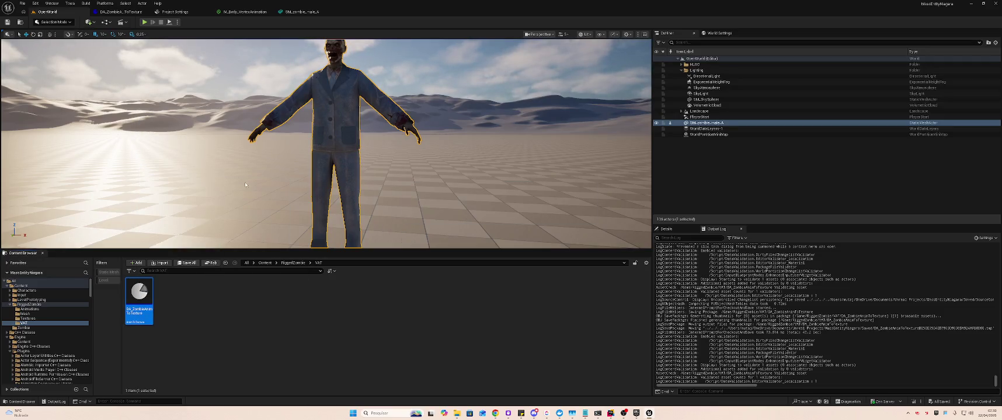
{"action": "left_click", "coordinate": [227, 304]}
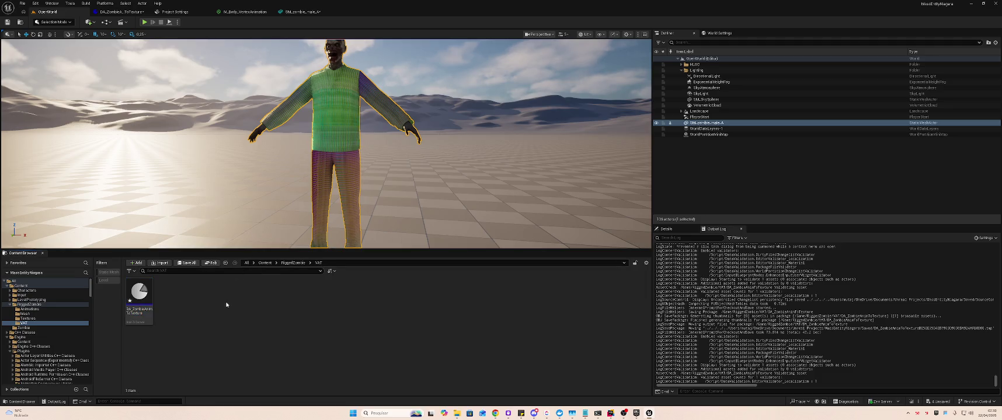
{"action": "left_click", "coordinate": [39, 305]}
{"action": "key", "text": "ctrl+shift+s"}
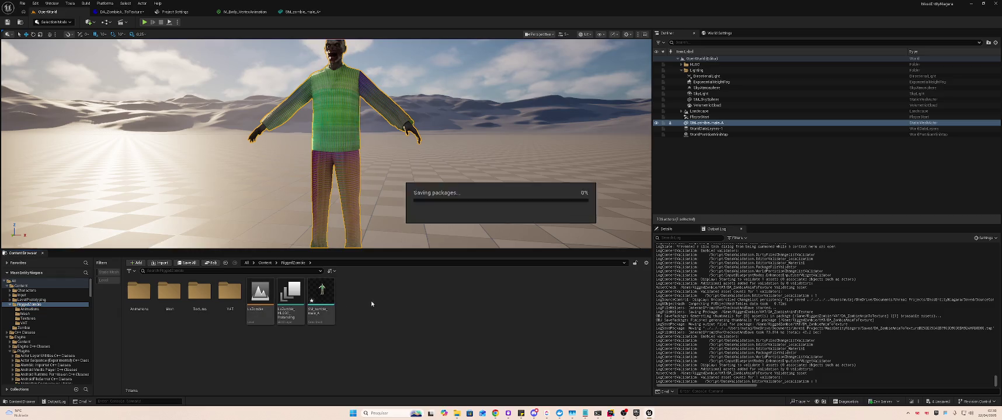
Check the VAT folder and SM_zombie_male_A mesh, then bring up the Chrome guide
{"action": "double_click", "coordinate": [232, 291]}
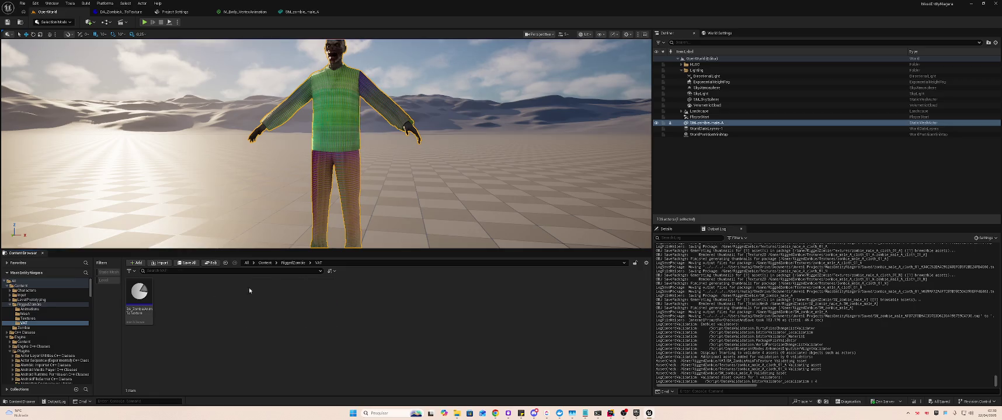
{"action": "left_click", "coordinate": [226, 263]}
{"action": "double_click", "coordinate": [321, 298]}
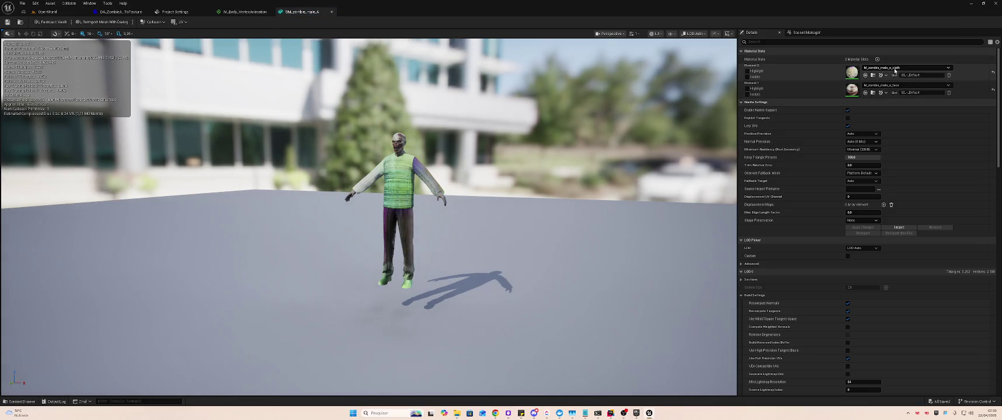
{"action": "left_click", "coordinate": [68, 14]}
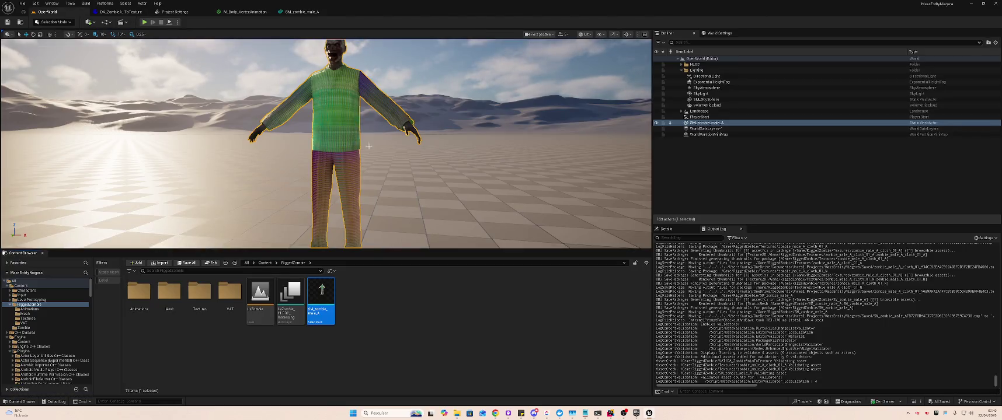
{"action": "scroll", "coordinate": [368, 146], "scroll_direction": "down", "scroll_amount": 5}
{"action": "scroll", "coordinate": [368, 146], "scroll_direction": "up", "scroll_amount": 5}
{"action": "scroll", "coordinate": [368, 146], "scroll_direction": "down", "scroll_amount": 3}
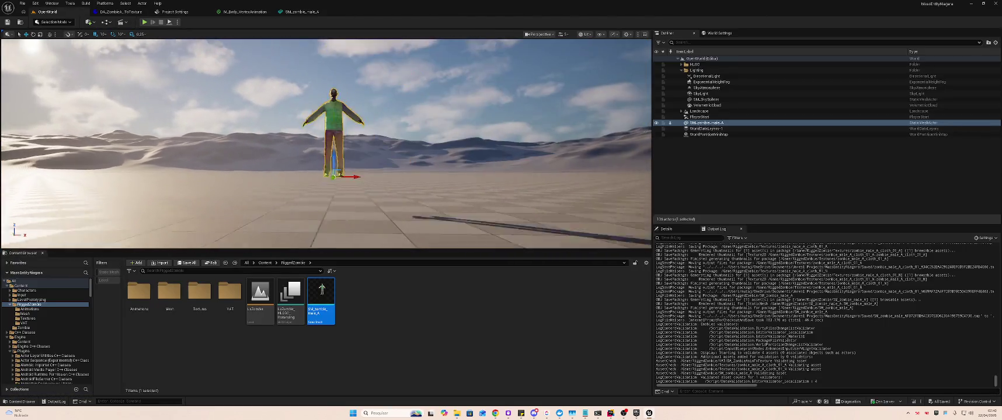
{"action": "scroll", "coordinate": [326, 144], "scroll_direction": "up", "scroll_amount": 5}
{"action": "scroll", "coordinate": [326, 143], "scroll_direction": "down", "scroll_amount": 2}
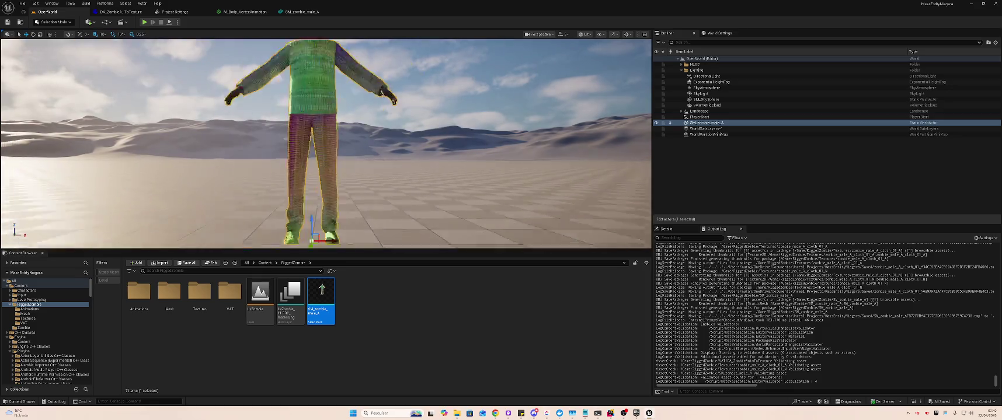
{"action": "scroll", "coordinate": [327, 143], "scroll_direction": "down", "scroll_amount": 5}
{"action": "key", "text": "alt+Tab"}
{"action": "left_click", "coordinate": [405, 157]}
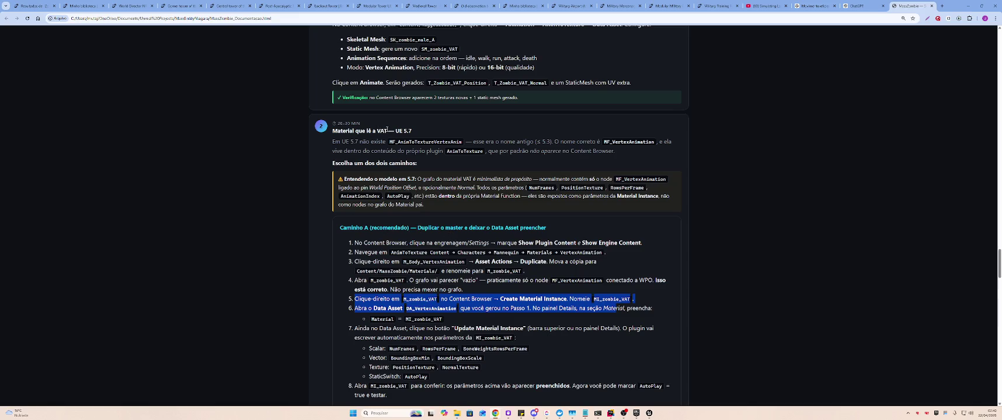
Scroll the guide back to the bake step and check Unreal's Textures folder
{"action": "scroll", "coordinate": [455, 95], "scroll_direction": "up", "scroll_amount": 1}
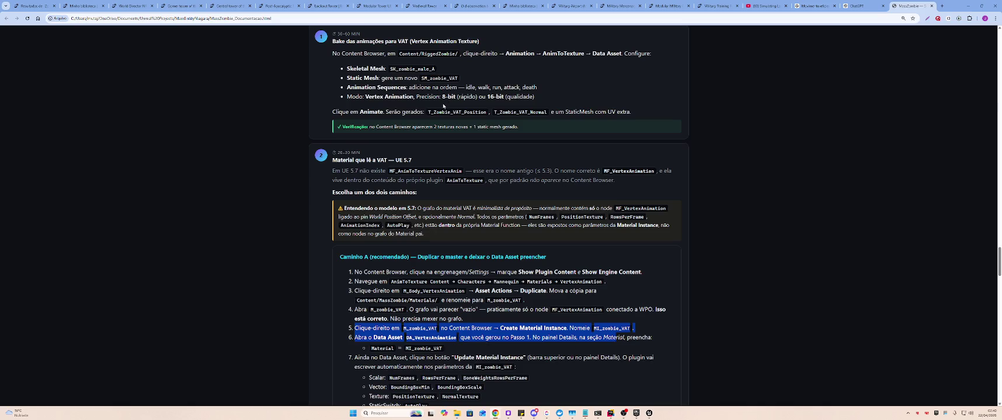
{"action": "scroll", "coordinate": [444, 108], "scroll_direction": "up", "scroll_amount": 1}
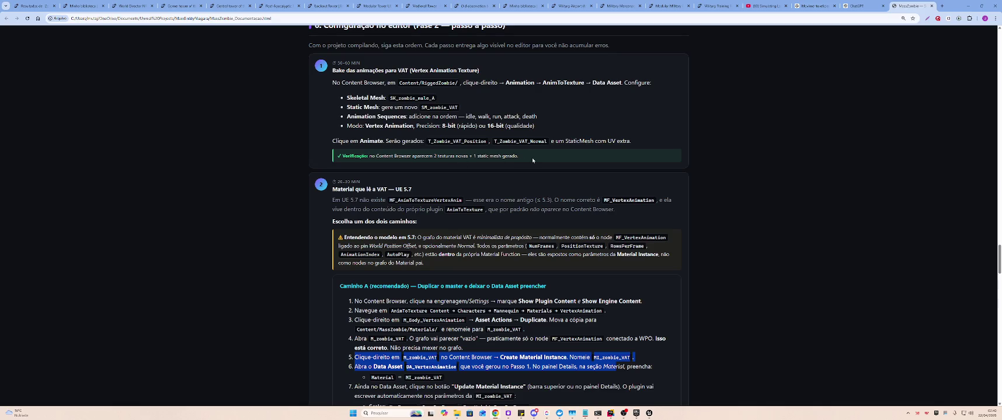
{"action": "key", "text": "alt+Tab"}
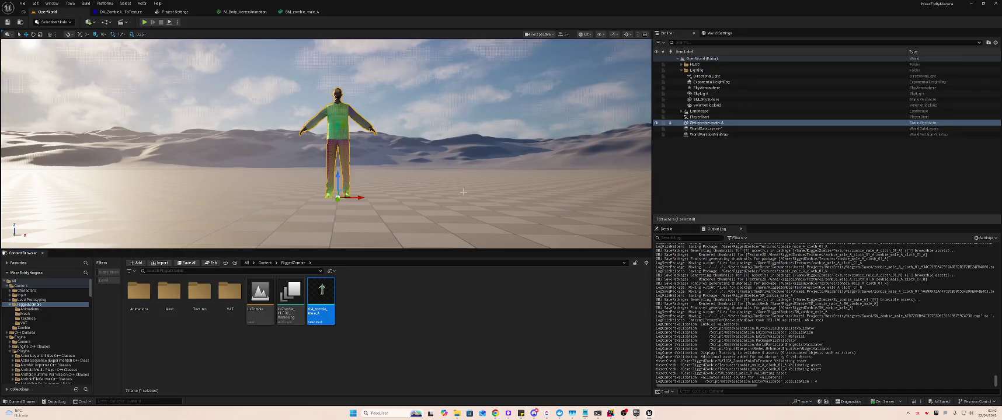
{"action": "double_click", "coordinate": [199, 292]}
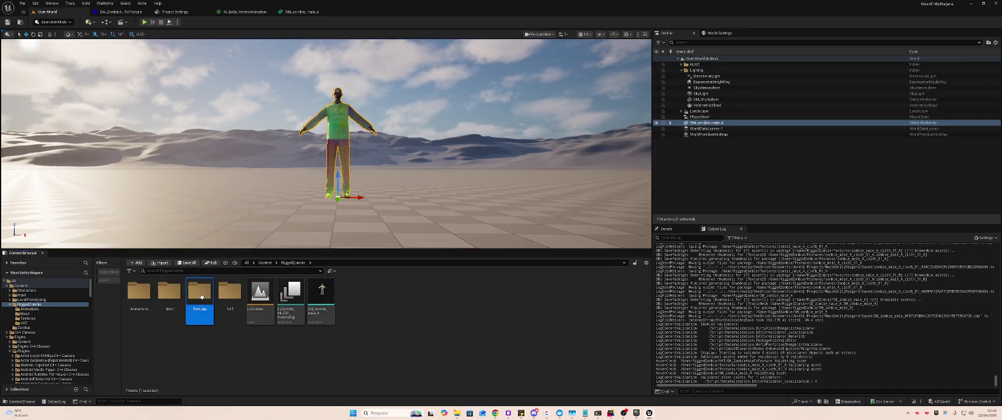
{"action": "key", "text": "alt+Left"}
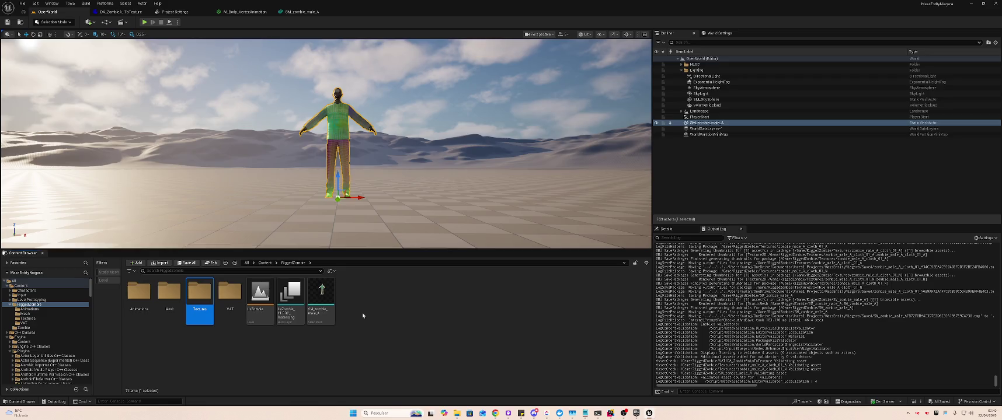
Compare SM_zombie_male_A in its editor against the guide, then return to the level editor
{"action": "key", "text": "alt+Tab"}
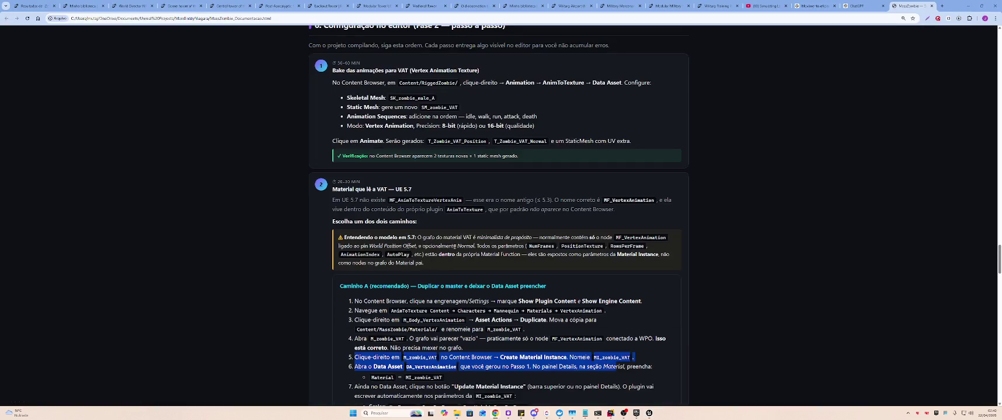
{"action": "key", "text": "alt+Tab"}
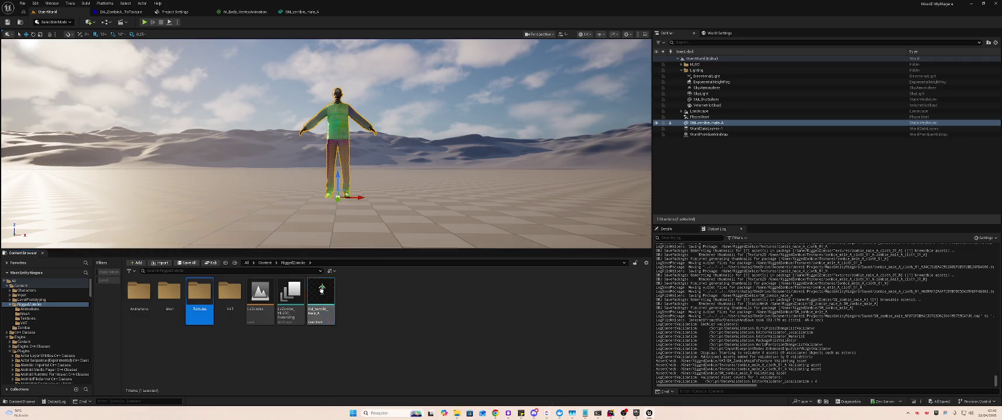
{"action": "double_click", "coordinate": [321, 290]}
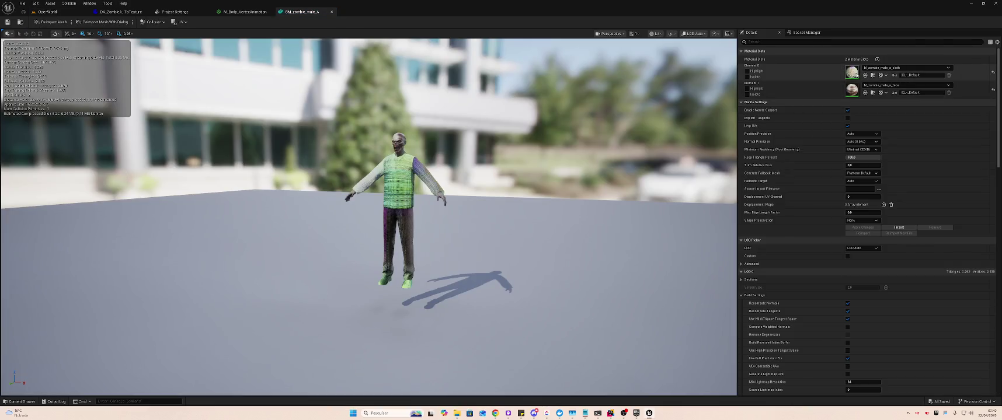
{"action": "key", "text": "alt+Tab"}
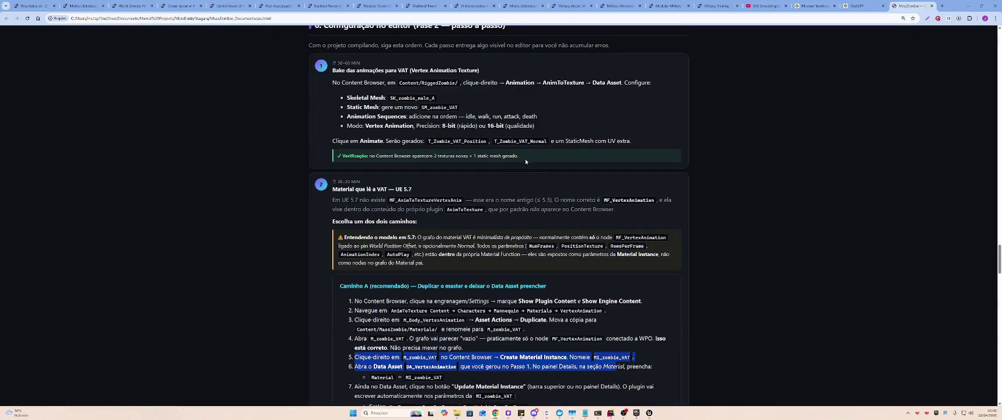
{"action": "key", "text": "alt"}
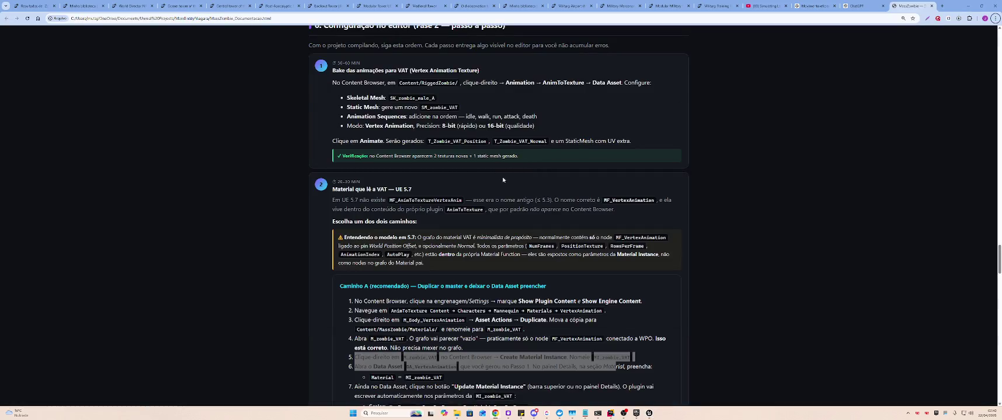
{"action": "key", "text": "alt+Tab"}
{"action": "left_click", "coordinate": [47, 11]}
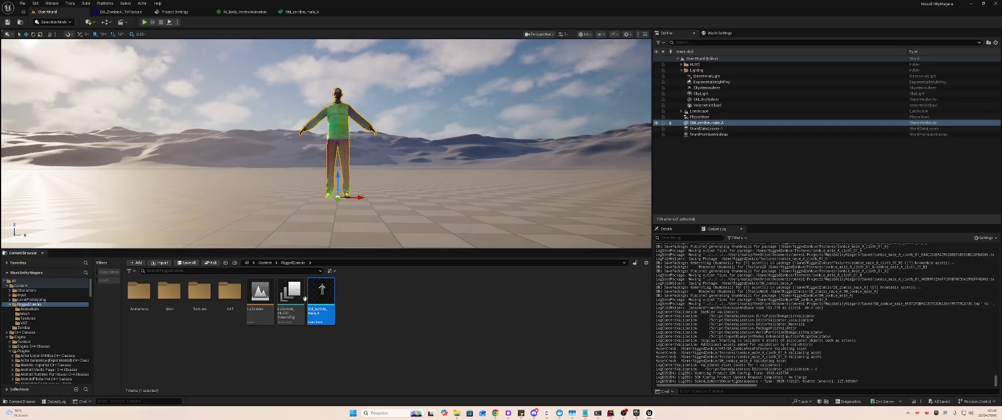
Open SM_zombie_male_A in the Static Mesh Editor and scroll the guide down to step 2
{"action": "right_click", "coordinate": [320, 301]}
{"action": "mouse_move", "coordinate": [362, 275]}
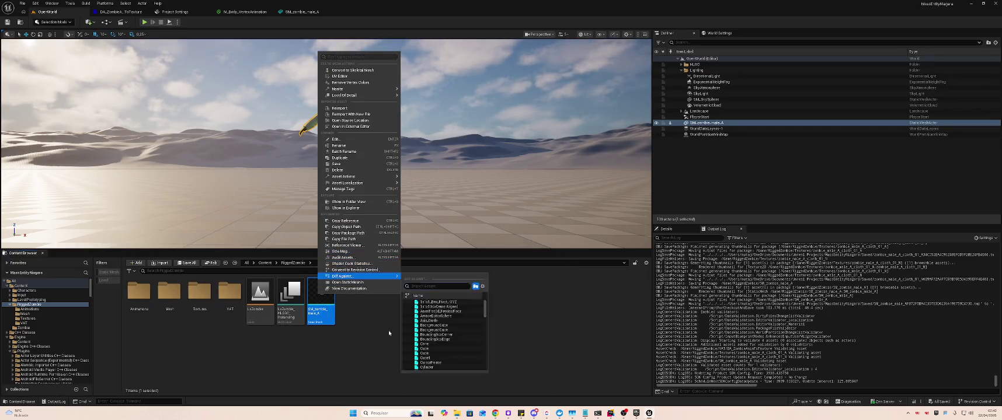
{"action": "left_click", "coordinate": [389, 333]}
{"action": "double_click", "coordinate": [229, 298]}
{"action": "left_click", "coordinate": [226, 263]}
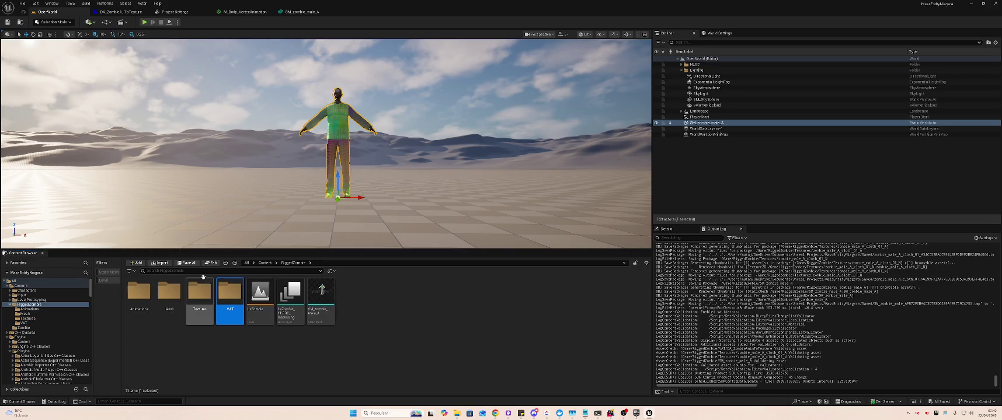
{"action": "key", "text": "alt+Tab"}
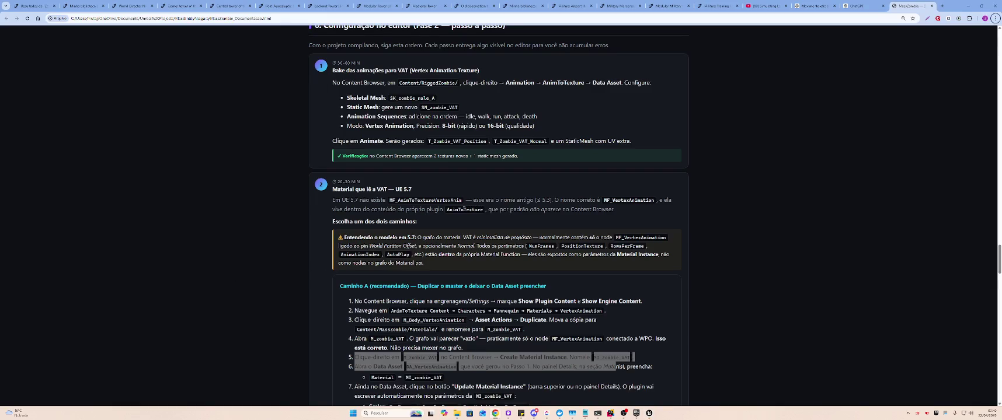
{"action": "key", "text": "alt+Tab"}
{"action": "double_click", "coordinate": [315, 296]}
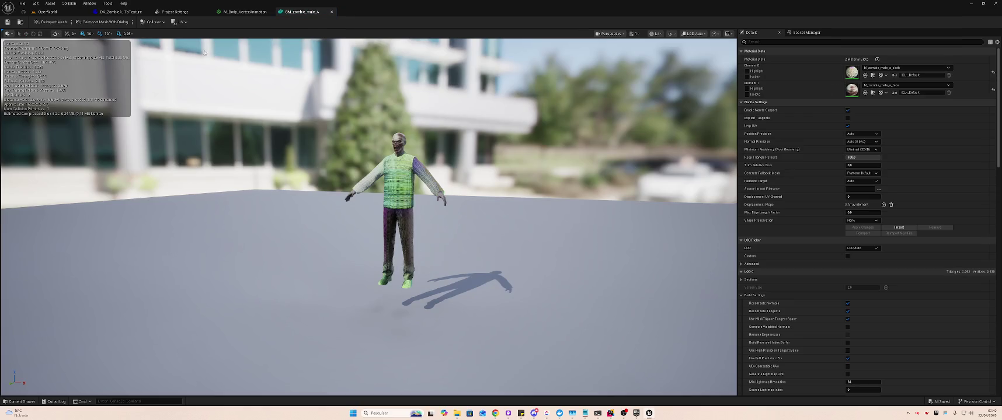
{"action": "key", "text": "alt+Tab"}
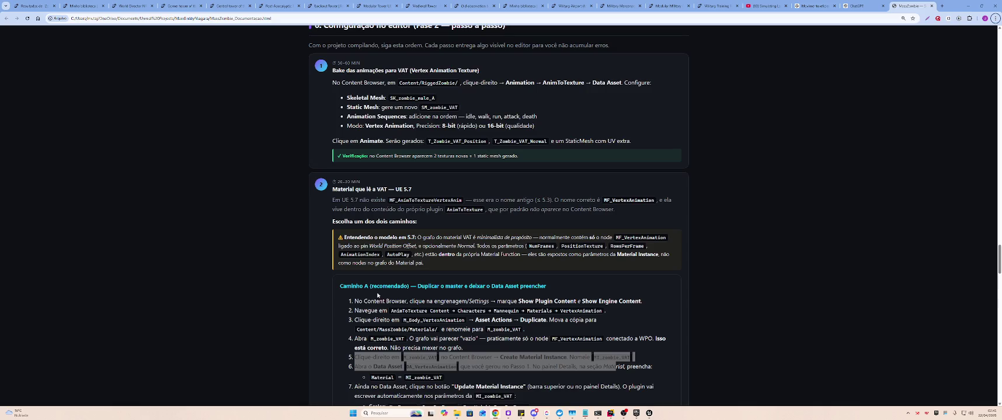
{"action": "scroll", "coordinate": [377, 296], "scroll_direction": "down", "scroll_amount": 3}
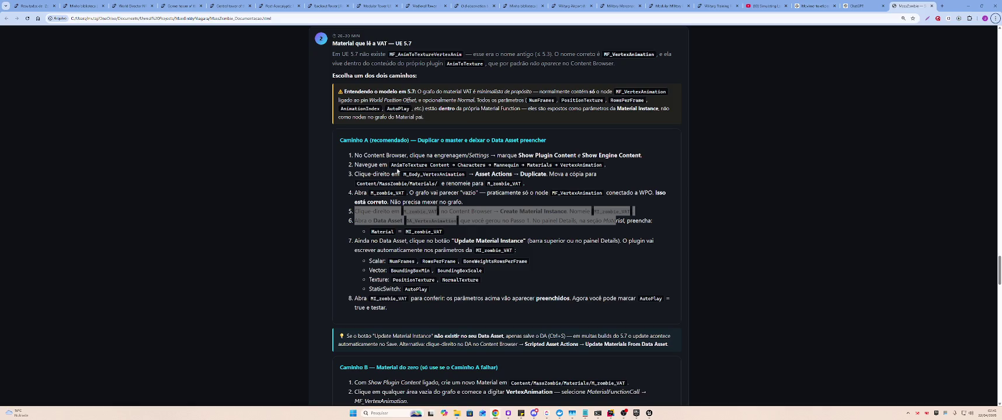
Locate M_Body_VertexAnimation in the AnimToTexture plugin's Mannequin VertexAnimation materials folder
{"action": "key", "text": "alt+Tab"}
{"action": "scroll", "coordinate": [67, 331], "scroll_direction": "down", "scroll_amount": 1}
{"action": "scroll", "coordinate": [64, 330], "scroll_direction": "down", "scroll_amount": 2}
{"action": "left_click", "coordinate": [50, 352]}
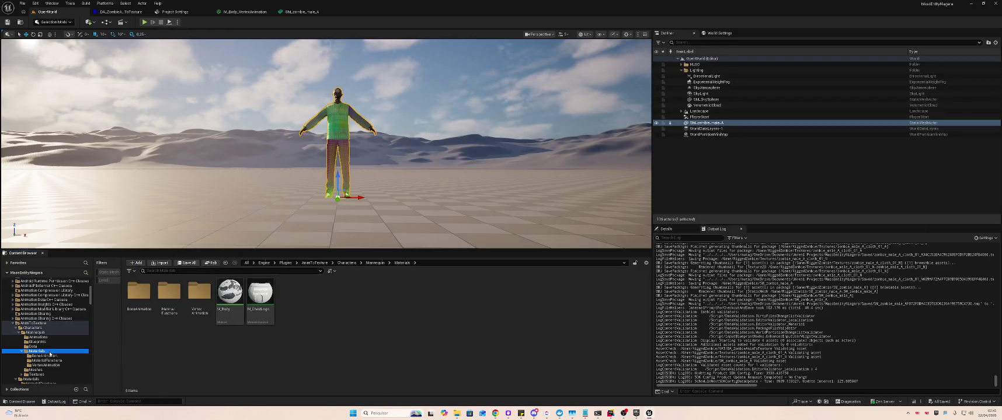
{"action": "key", "text": "alt+Tab"}
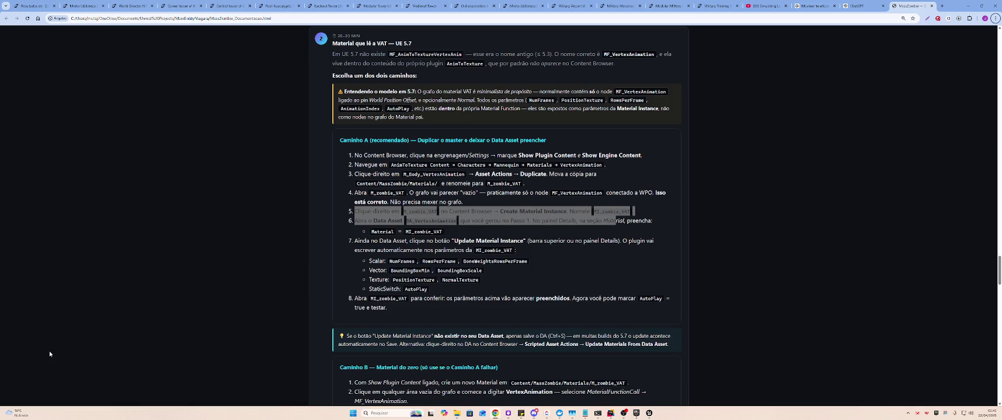
{"action": "key", "text": "alt+Tab"}
{"action": "left_click", "coordinate": [46, 366]}
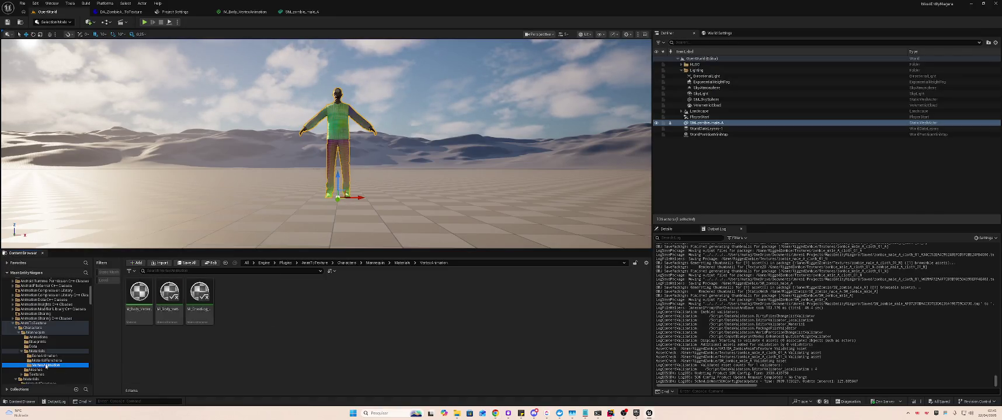
{"action": "key", "text": "alt+Tab"}
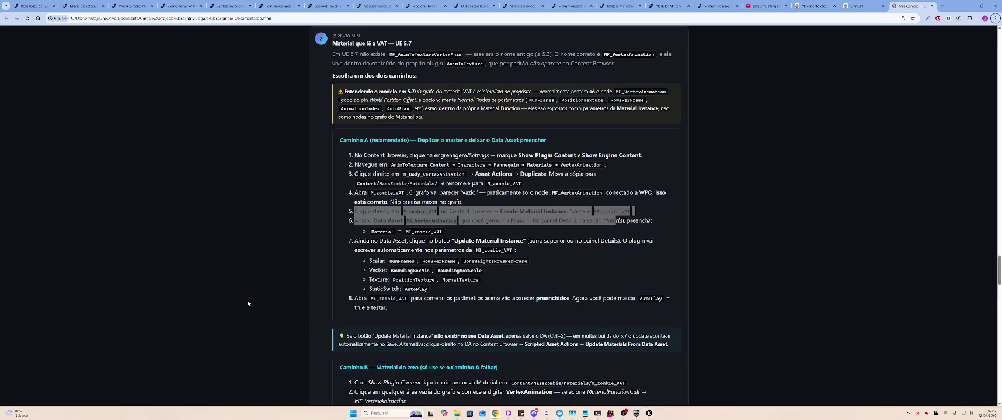
{"action": "key", "text": "alt+Tab"}
{"action": "left_click", "coordinate": [145, 297]}
Paste a copy of M_Body_VertexAnimation into Content/RiggedZombie/VAT
{"action": "scroll", "coordinate": [46, 327], "scroll_direction": "up", "scroll_amount": 5}
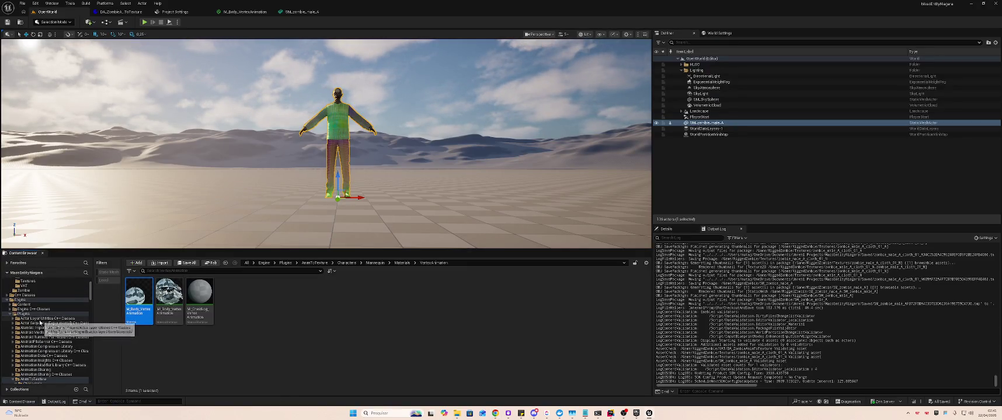
{"action": "left_click", "coordinate": [35, 304]}
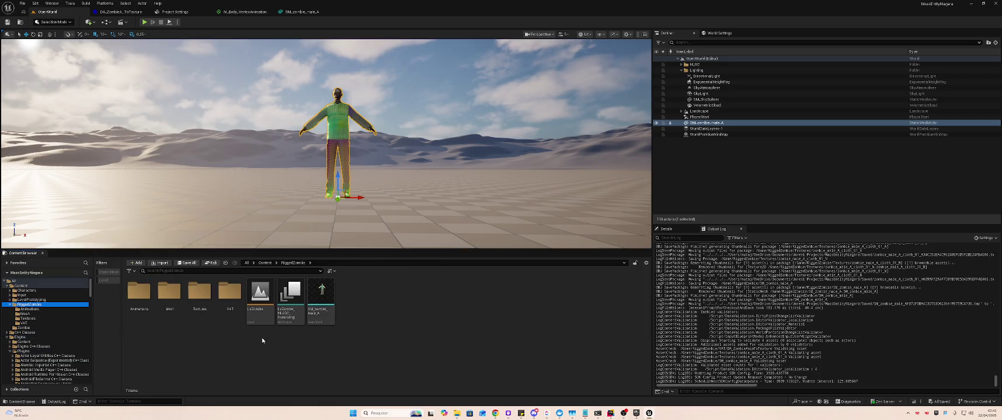
{"action": "double_click", "coordinate": [227, 297]}
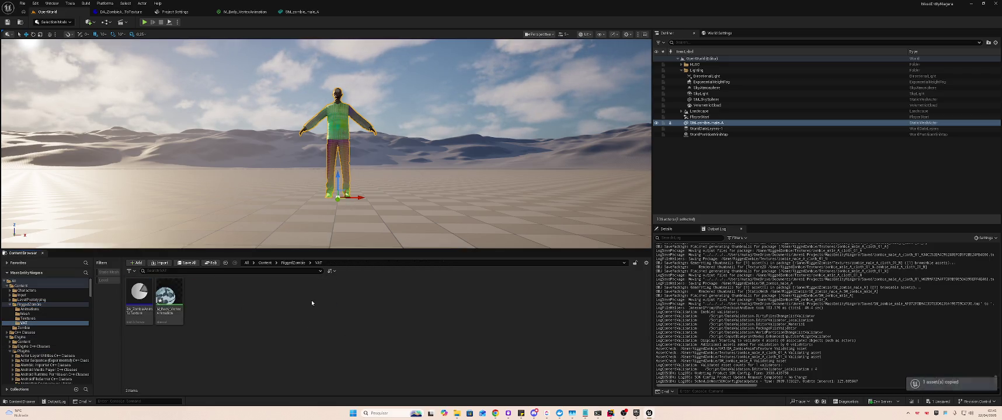
{"action": "key", "text": "alt+Tab"}
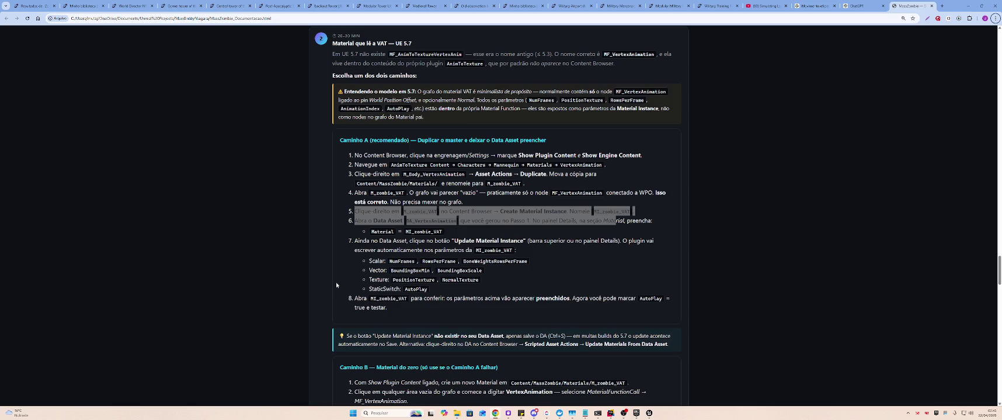
{"action": "key", "text": "alt+Tab"}
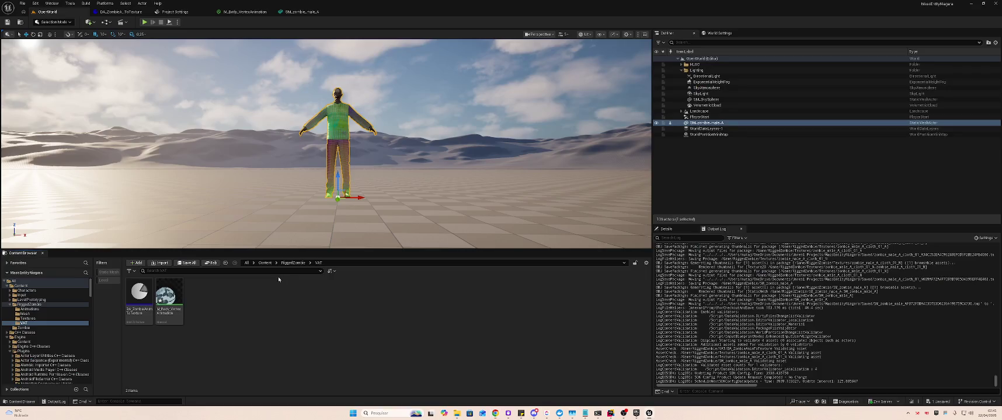
{"action": "left_click", "coordinate": [173, 295]}
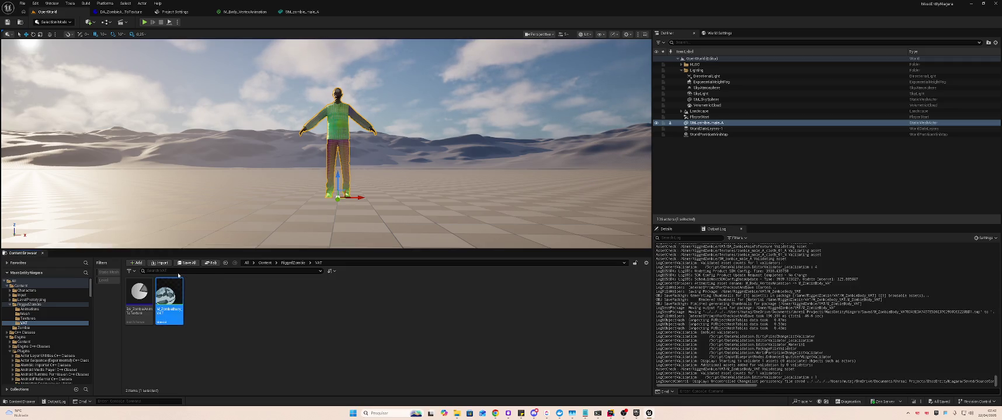
Open M_ZombieBody_VAT in the Material Editor, pan to its texture nodes, then return to OpenWorld
{"action": "key", "text": "alt+Tab"}
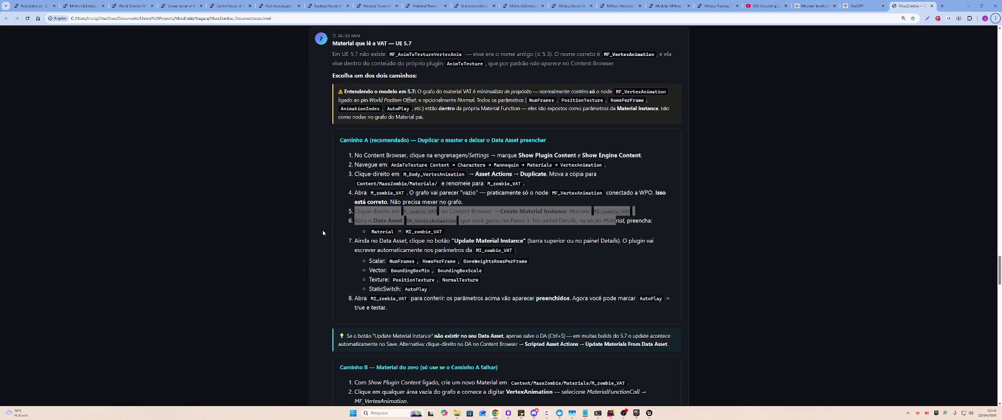
{"action": "key", "text": "alt+Tab"}
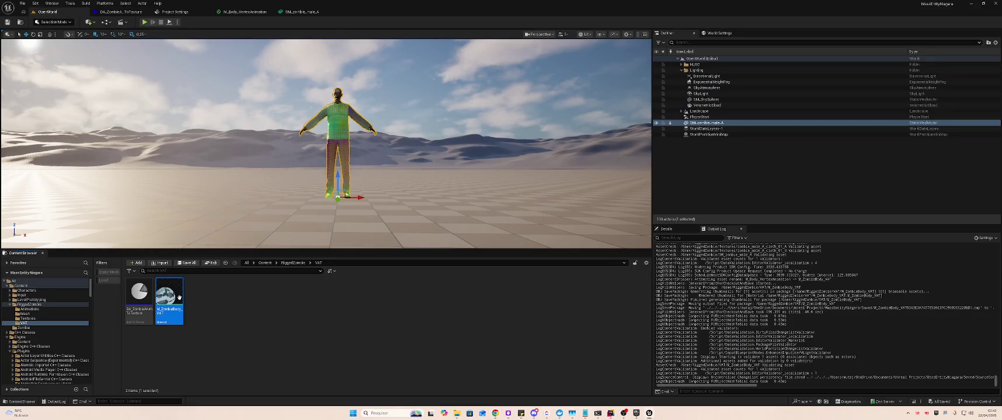
{"action": "double_click", "coordinate": [170, 299]}
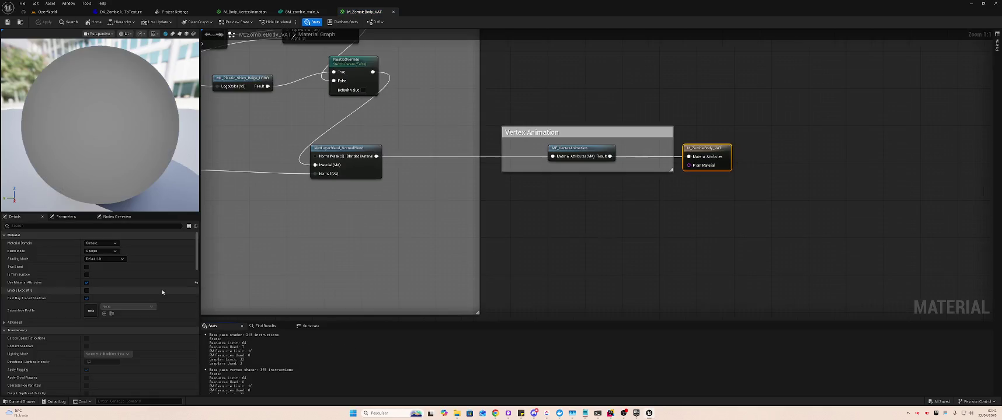
{"action": "mouse_move", "coordinate": [299, 244]}
{"action": "left_mouse_down"}
{"action": "mouse_move", "coordinate": [218, 258]}
{"action": "mouse_move", "coordinate": [514, 214]}
{"action": "mouse_move", "coordinate": [514, 195]}
{"action": "mouse_move", "coordinate": [550, 217]}
{"action": "mouse_move", "coordinate": [577, 217]}
{"action": "left_mouse_up"}
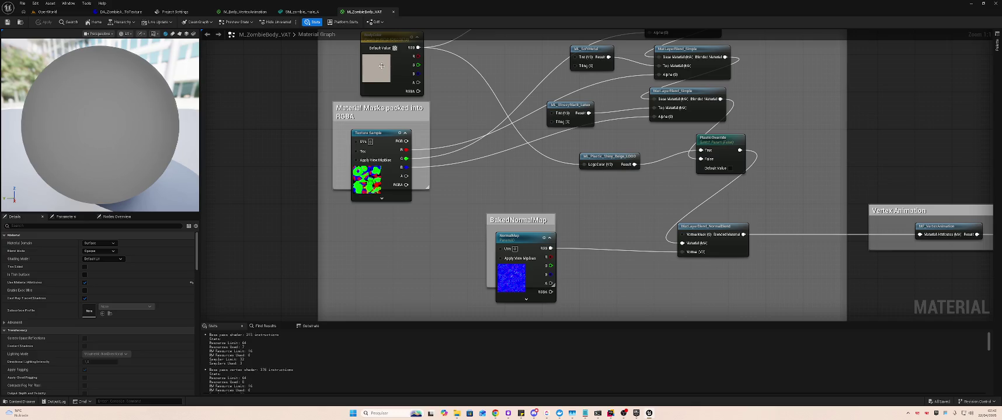
{"action": "left_click", "coordinate": [78, 15]}
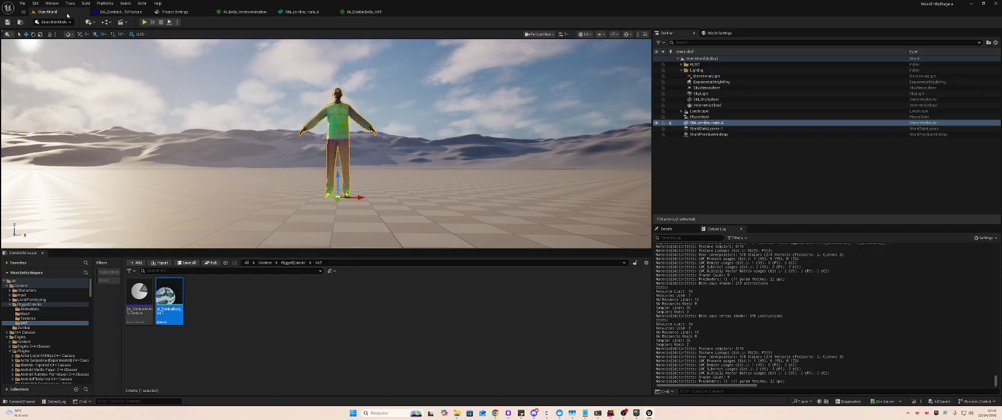
Re-run the Animation To Texture bake on DA_ZombieAnimToTexture and save all assets
{"action": "key", "text": "alt+Left"}
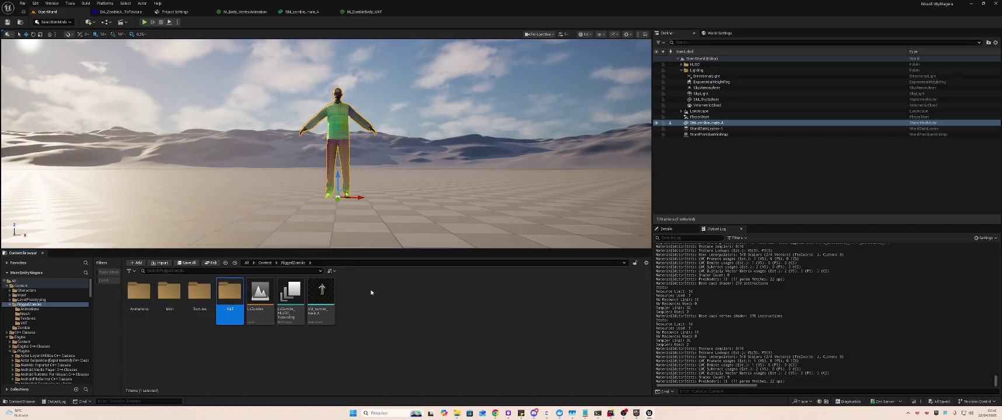
{"action": "left_click", "coordinate": [246, 291]}
{"action": "double_click", "coordinate": [229, 291]}
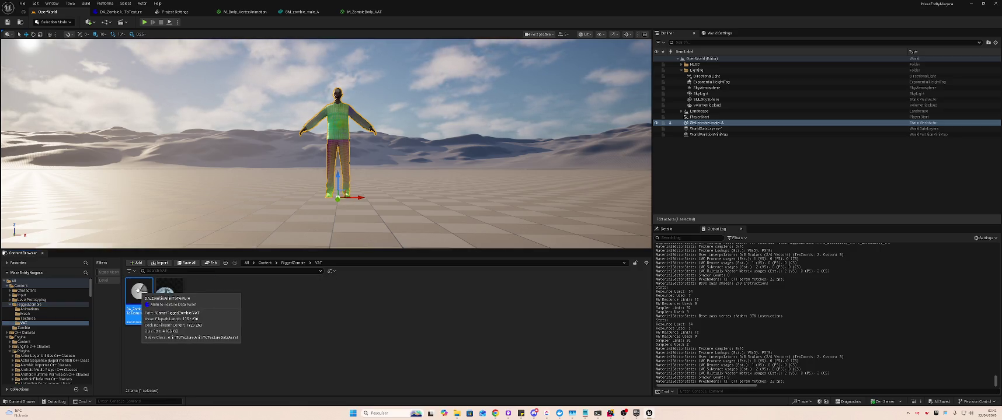
{"action": "right_click", "coordinate": [139, 290]}
{"action": "left_click", "coordinate": [190, 134]}
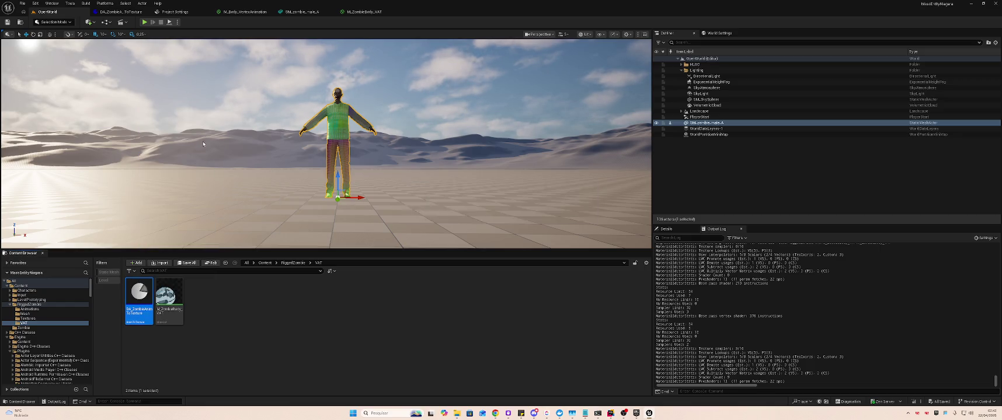
{"action": "left_click", "coordinate": [230, 291]}
{"action": "key", "text": "ctrl+shift+s"}
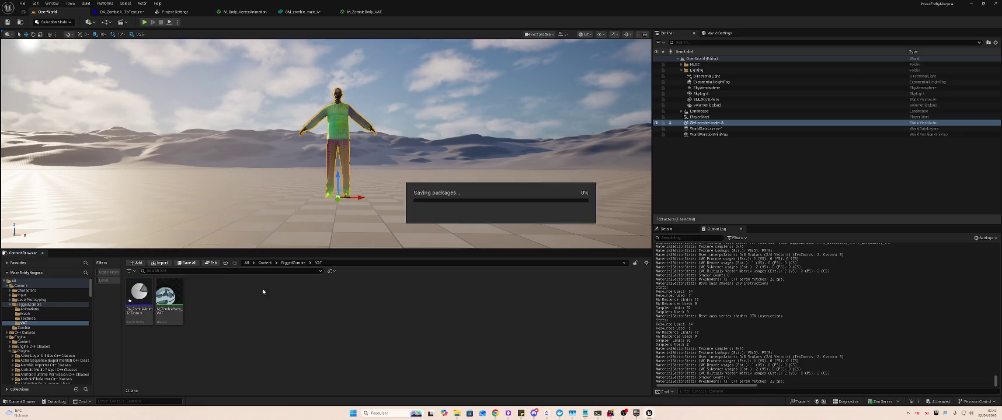
Browse the Textures, Animations and Mesh folders and inspect the 02_-_Default material instance
{"action": "key", "text": "alt+Left"}
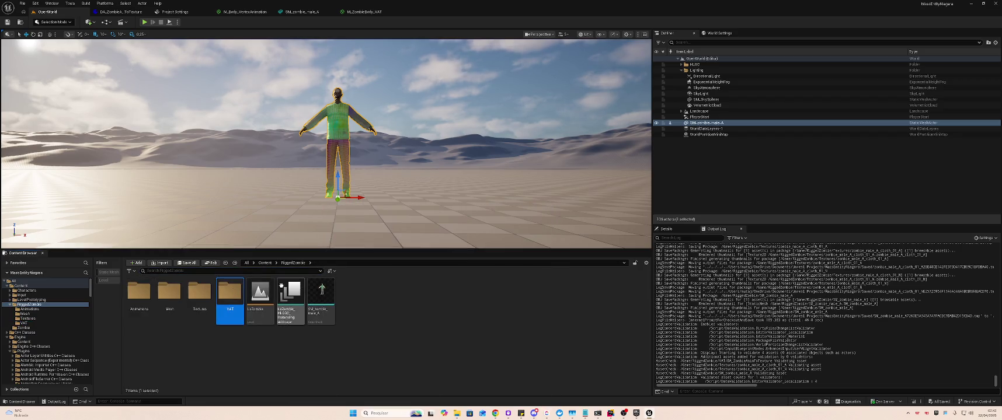
{"action": "double_click", "coordinate": [199, 294]}
{"action": "key", "text": "alt+Left"}
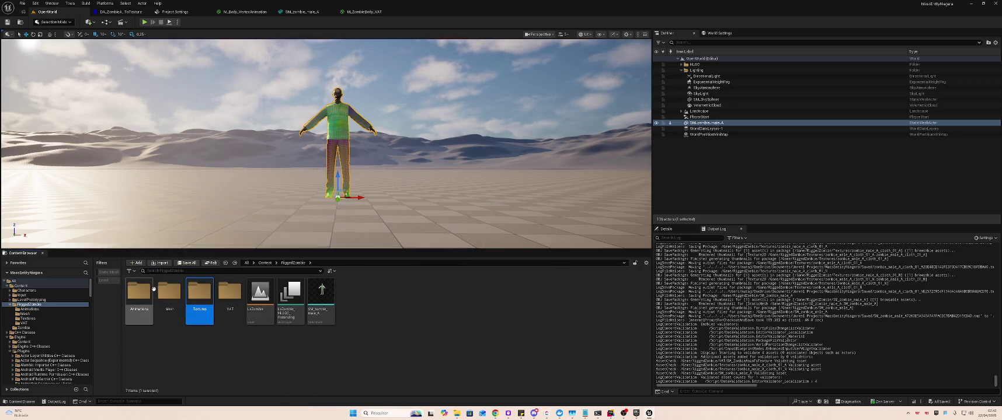
{"action": "double_click", "coordinate": [139, 292]}
{"action": "key", "text": "alt+Left"}
{"action": "double_click", "coordinate": [169, 292]}
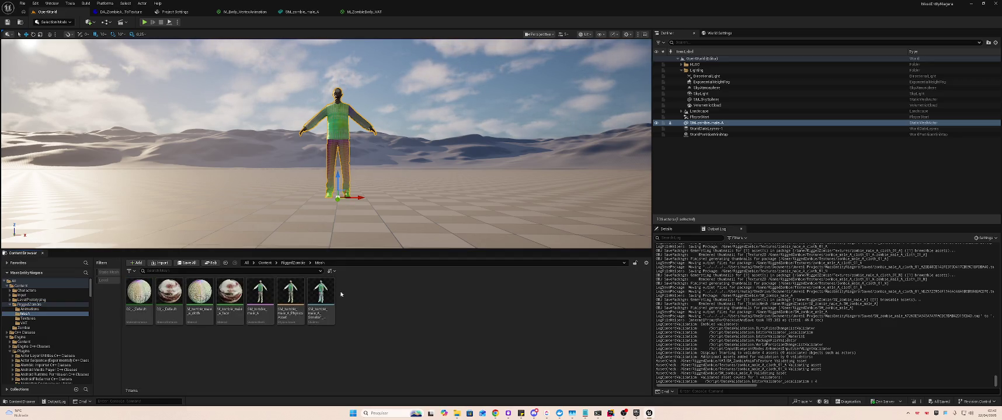
{"action": "left_click", "coordinate": [144, 296]}
{"action": "double_click", "coordinate": [145, 297]}
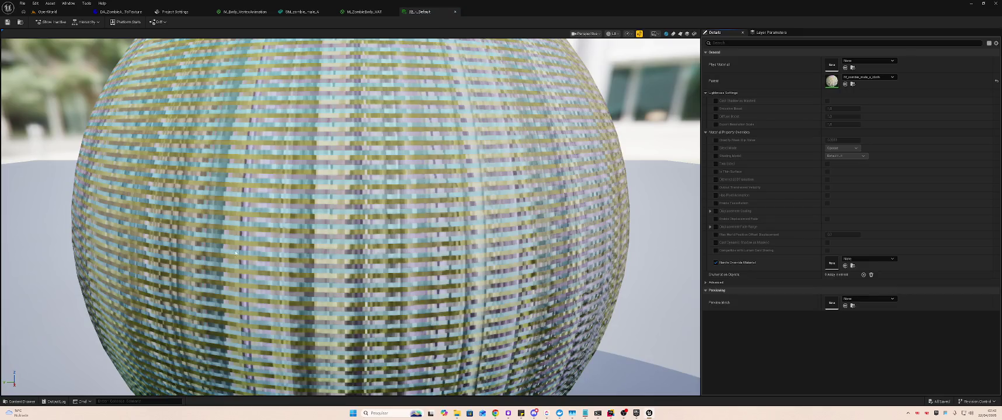
{"action": "left_click", "coordinate": [454, 12]}
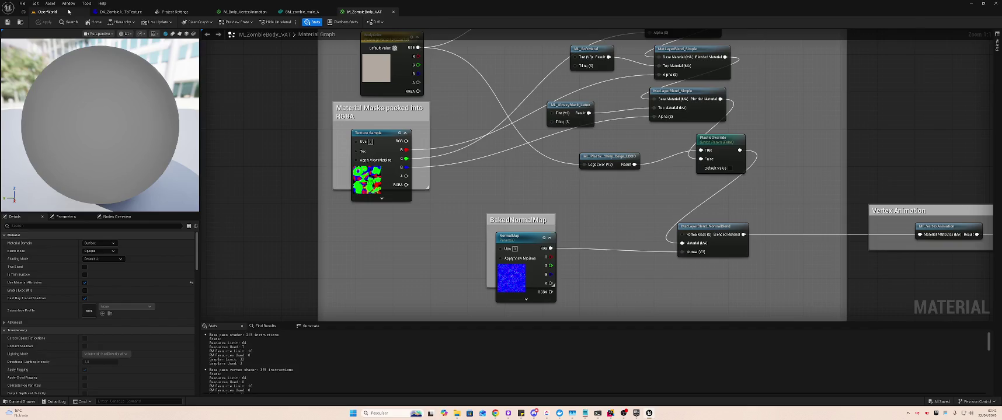
{"action": "left_click", "coordinate": [47, 12]}
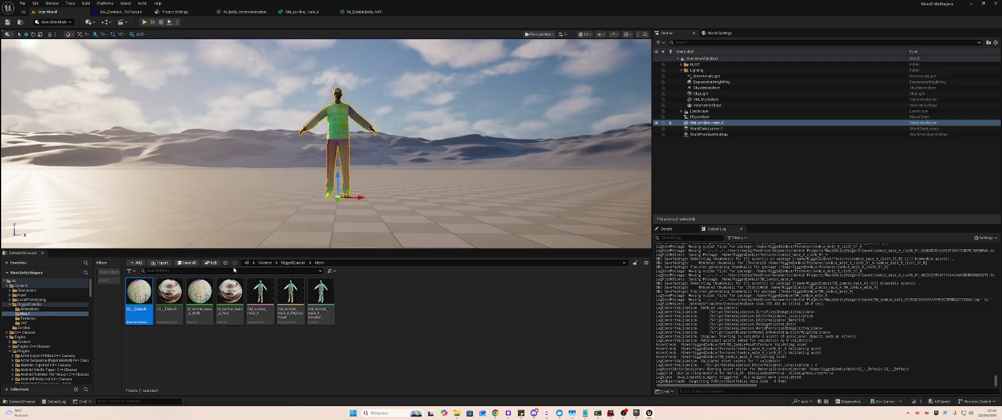
Inspect the zombie cloth material, then open DA_ZombieAnimToTexture from the VAT folder
{"action": "left_click", "coordinate": [194, 290]}
{"action": "double_click", "coordinate": [199, 292]}
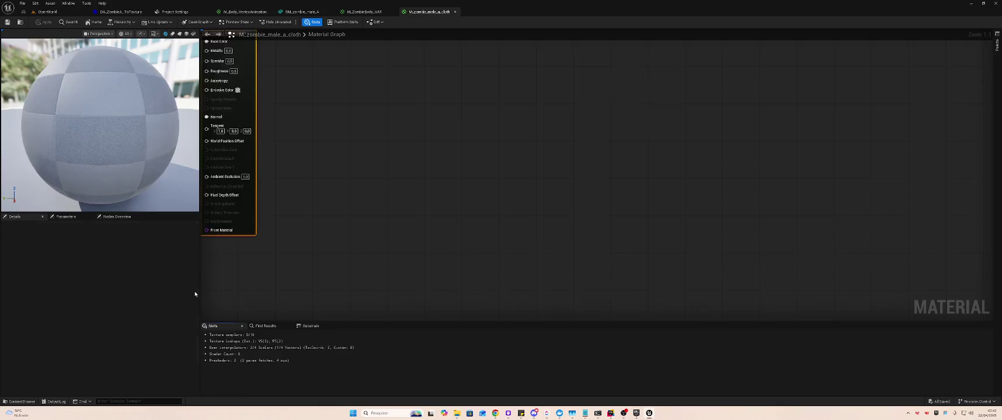
{"action": "left_click", "coordinate": [48, 12]}
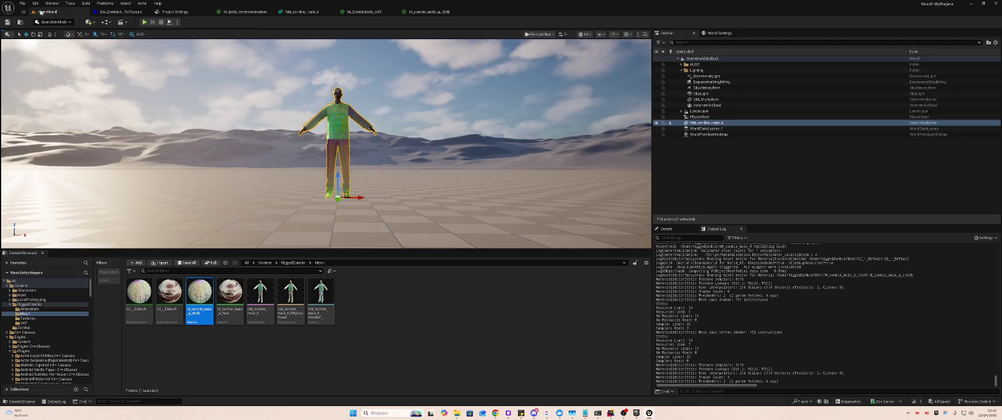
{"action": "key", "text": "alt+Left"}
{"action": "double_click", "coordinate": [230, 292]}
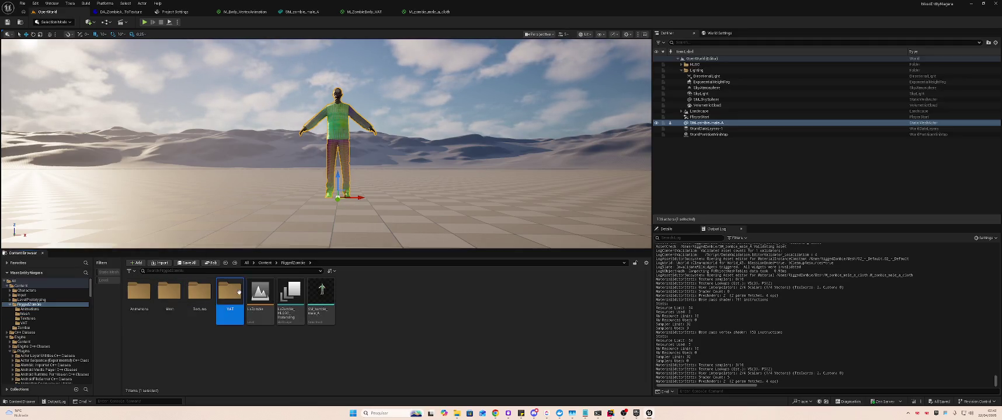
{"action": "left_click", "coordinate": [165, 296]}
{"action": "double_click", "coordinate": [143, 293]}
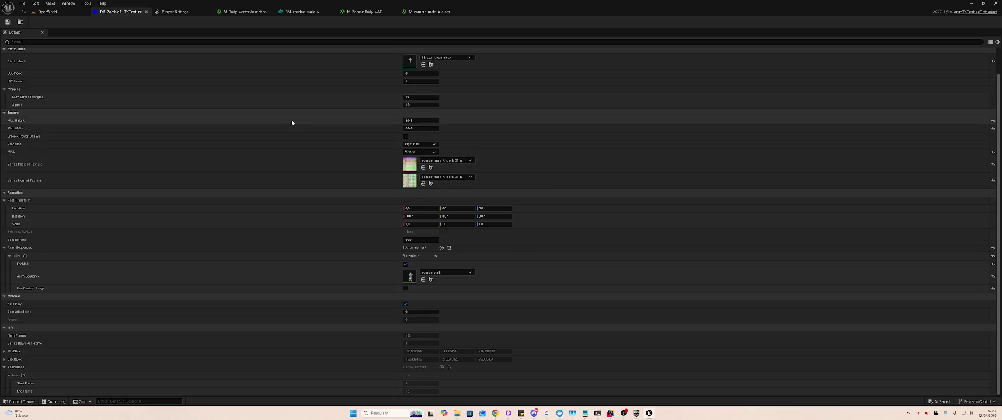
Review the data asset and M_ZombieBody_VAT graph, then bring up the material's asset actions
{"action": "left_click", "coordinate": [71, 11]}
{"action": "left_click", "coordinate": [108, 11]}
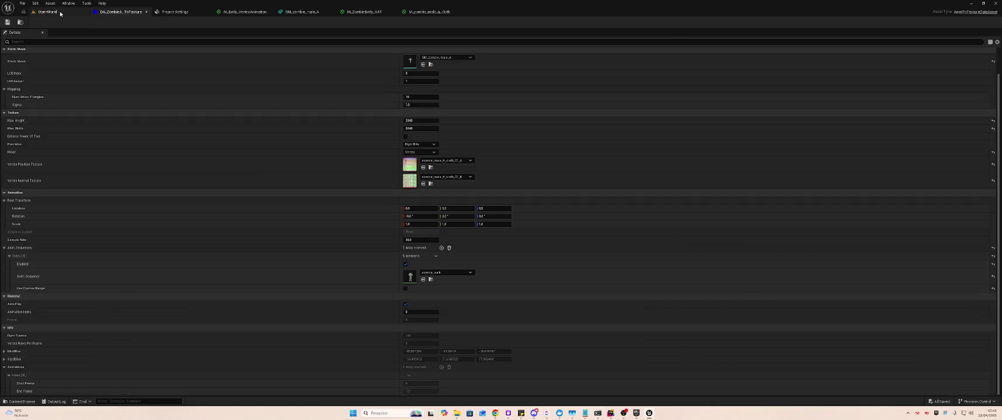
{"action": "left_click", "coordinate": [66, 12]}
{"action": "key", "text": "alt+Tab"}
{"action": "key", "text": "alt+Tab"}
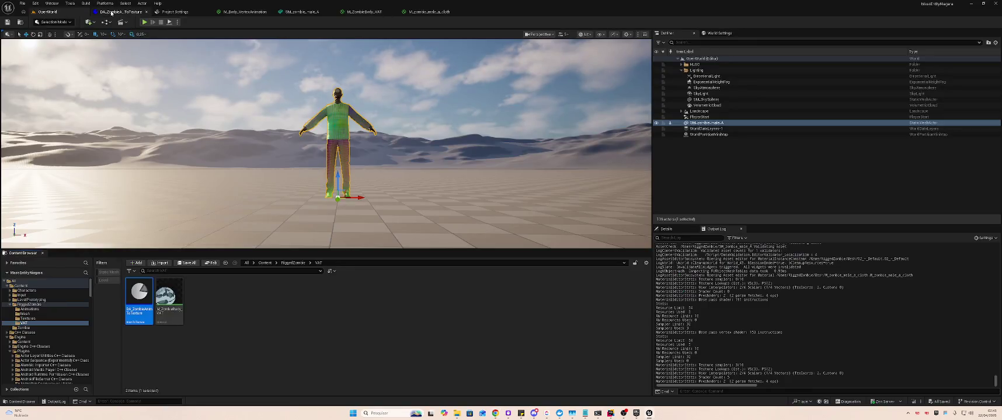
{"action": "left_click", "coordinate": [111, 12]}
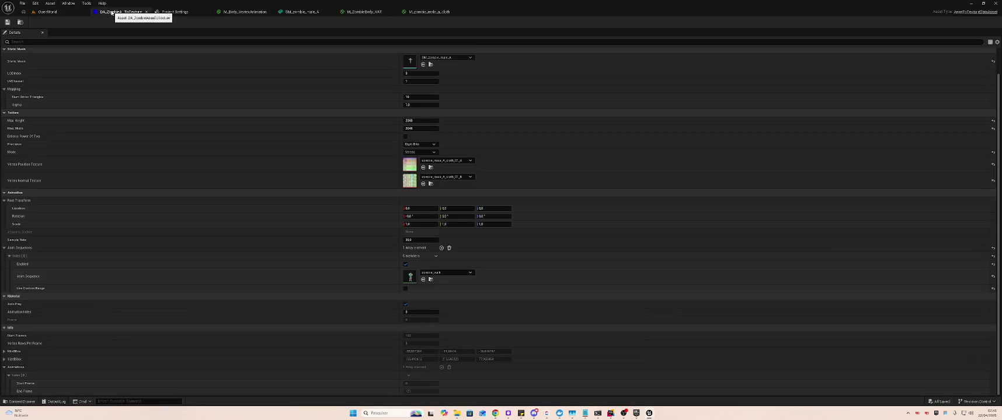
{"action": "left_click", "coordinate": [48, 12]}
{"action": "double_click", "coordinate": [169, 290]}
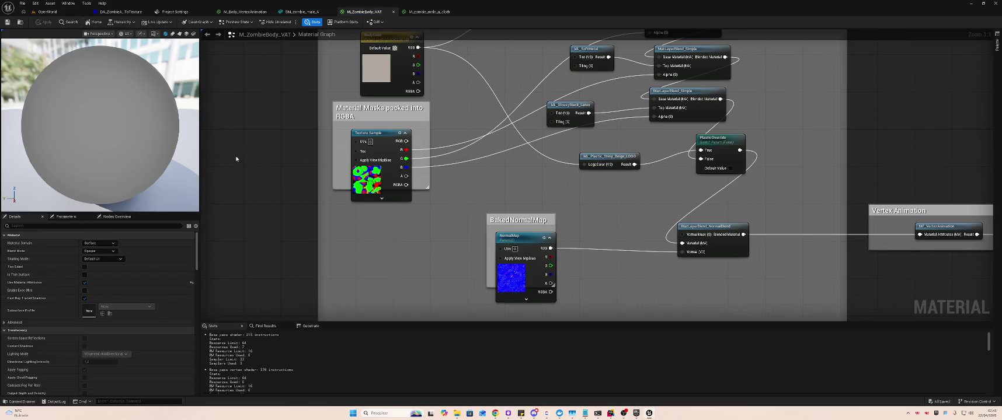
{"action": "left_click", "coordinate": [48, 11]}
{"action": "right_click", "coordinate": [168, 299]}
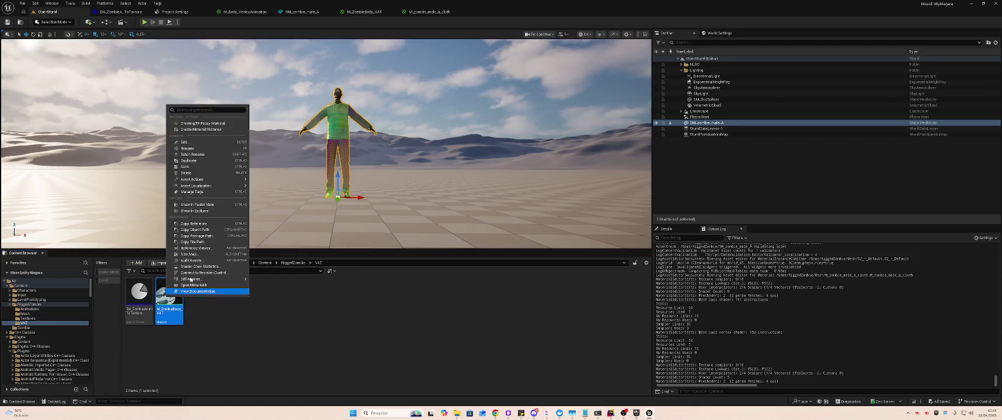
Create material instance M_ZombieBody_VAT_Inst from M_ZombieBody_VAT, open it and save it
{"action": "left_click", "coordinate": [221, 130]}
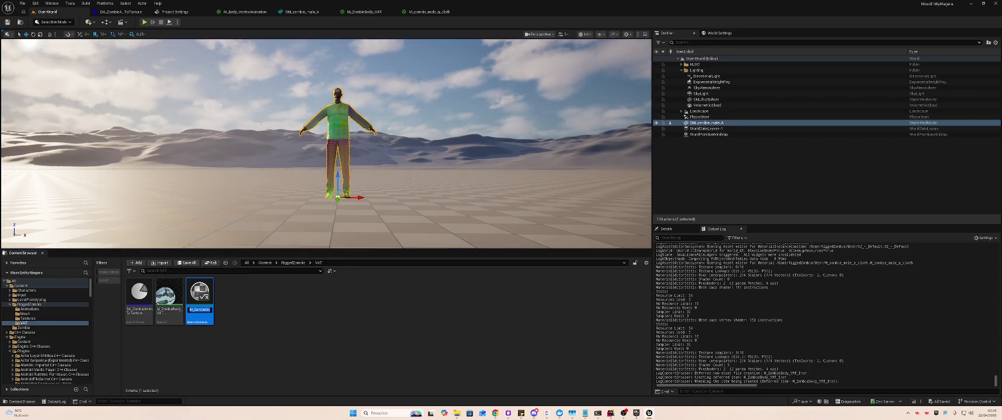
{"action": "key", "text": "Return"}
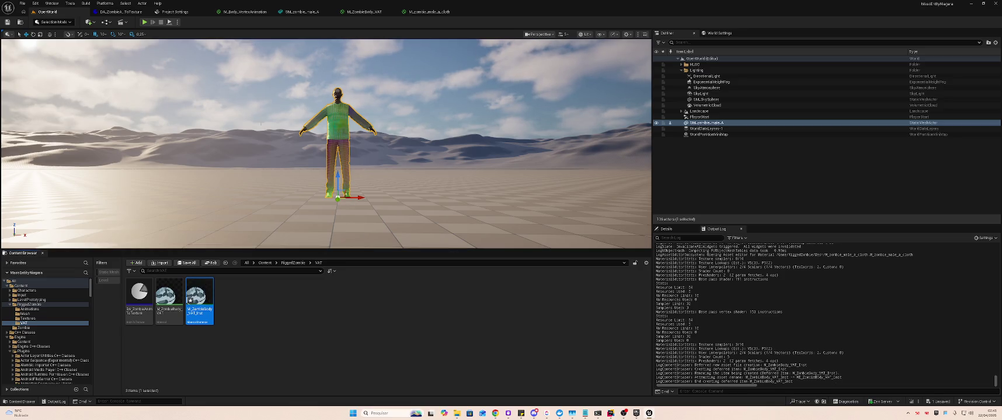
{"action": "double_click", "coordinate": [208, 294]}
{"action": "key", "text": "ctrl+s"}
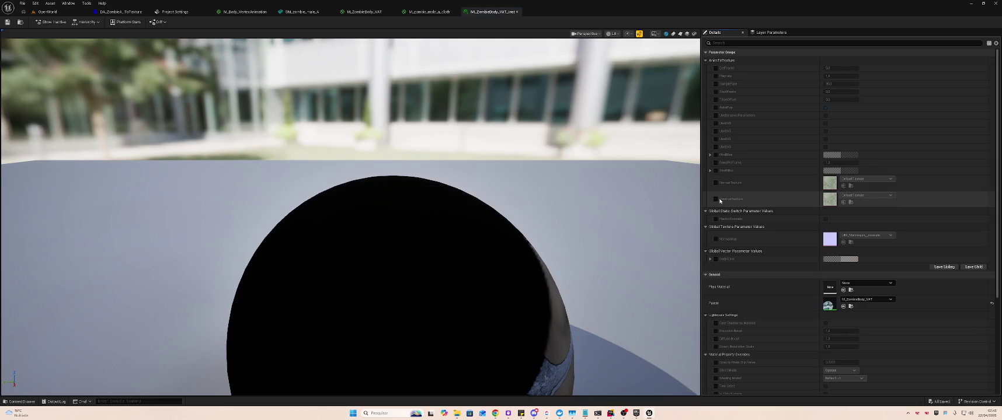
Enable the PositionTexture and NormalTexture overrides and set NormalTexture to zombie_male_A_cloth_01_N
{"action": "left_click", "coordinate": [716, 199]}
{"action": "left_click", "coordinate": [715, 183]}
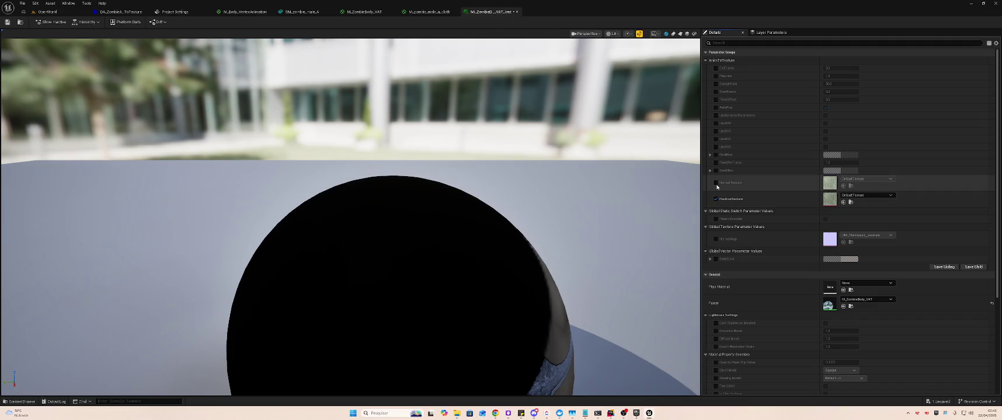
{"action": "left_click", "coordinate": [855, 179]}
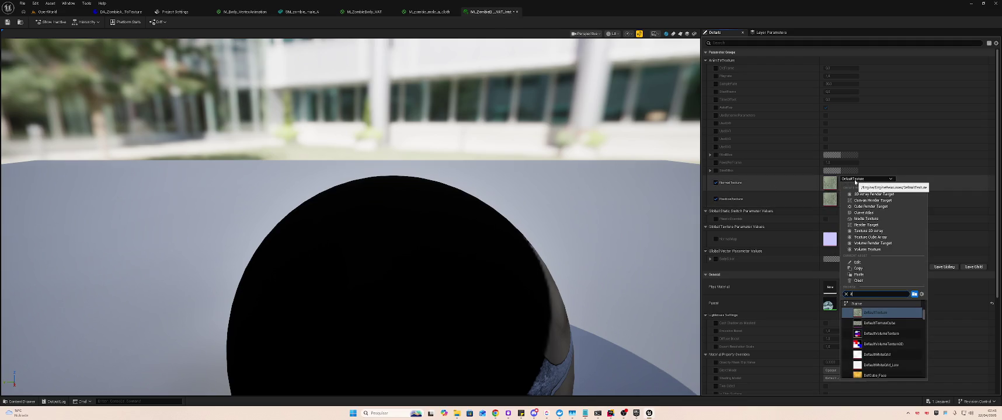
{"action": "scroll", "coordinate": [919, 325], "scroll_direction": "up", "scroll_amount": 10}
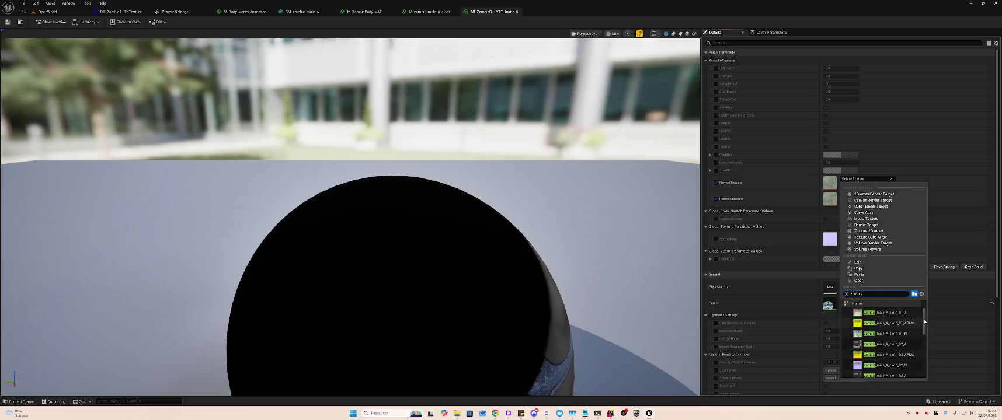
{"action": "scroll", "coordinate": [925, 325], "scroll_direction": "down", "scroll_amount": 10}
{"action": "scroll", "coordinate": [926, 330], "scroll_direction": "up", "scroll_amount": 10}
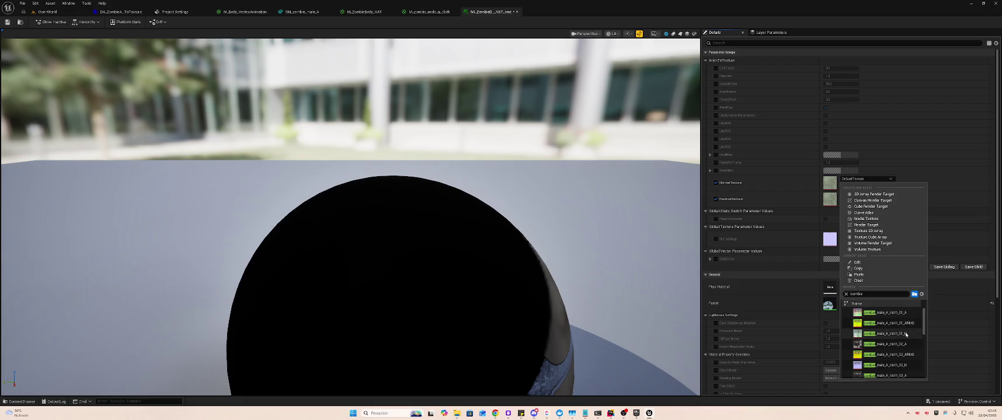
{"action": "left_click", "coordinate": [905, 333]}
Set PositionTexture to zombie_male_A_cloth_01_A and save the material instance
{"action": "left_click", "coordinate": [866, 197]}
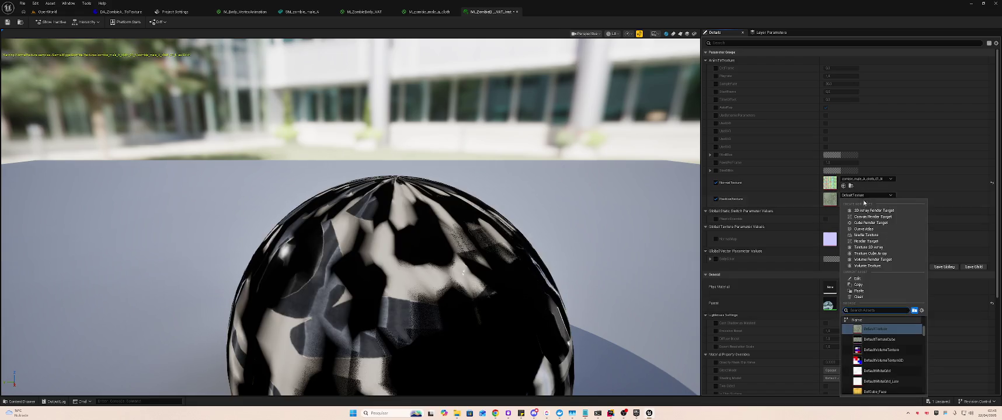
{"action": "type", "text": "zombie"}
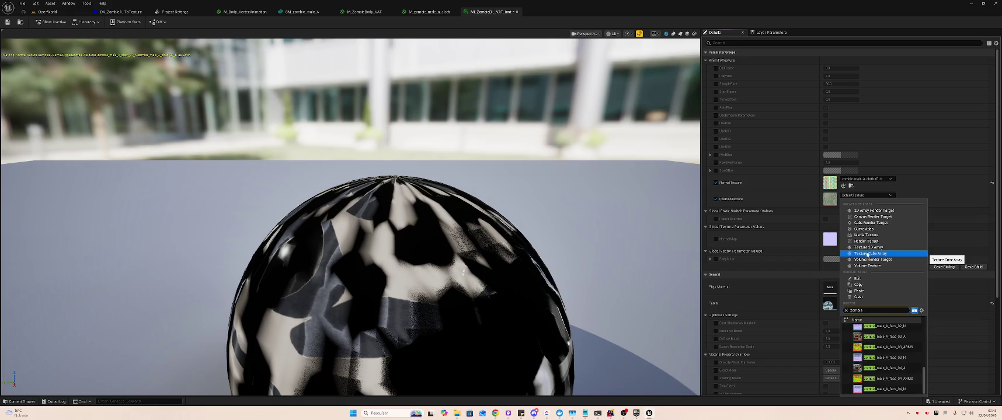
{"action": "scroll", "coordinate": [876, 334], "scroll_direction": "up", "scroll_amount": 15}
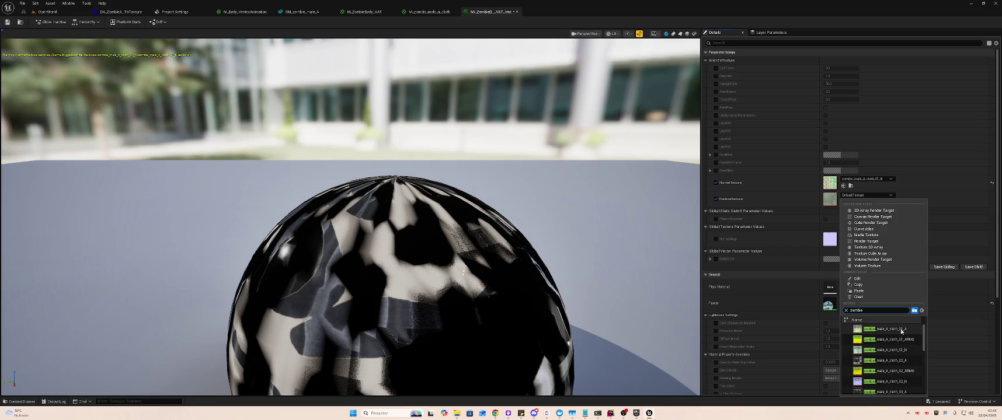
{"action": "left_click", "coordinate": [901, 330]}
{"action": "key", "text": "ctrl+s"}
{"action": "left_click", "coordinate": [47, 11]}
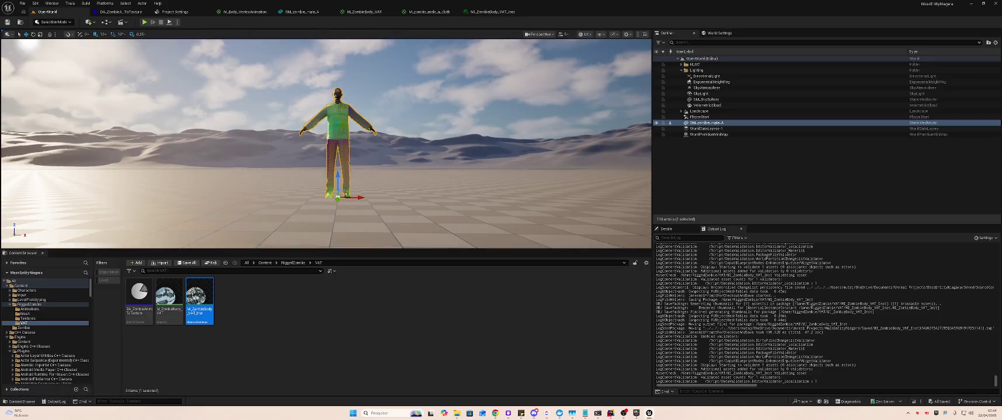
Open SM_zombie_male_A from the RiggedZombie folder, then switch to the VAT guide in the browser
{"action": "left_click", "coordinate": [292, 263]}
{"action": "double_click", "coordinate": [286, 301]}
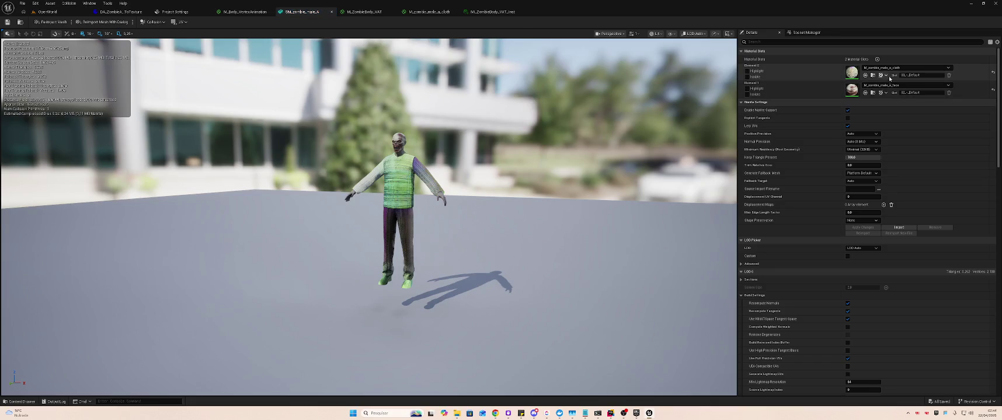
{"action": "key", "text": "alt+Tab"}
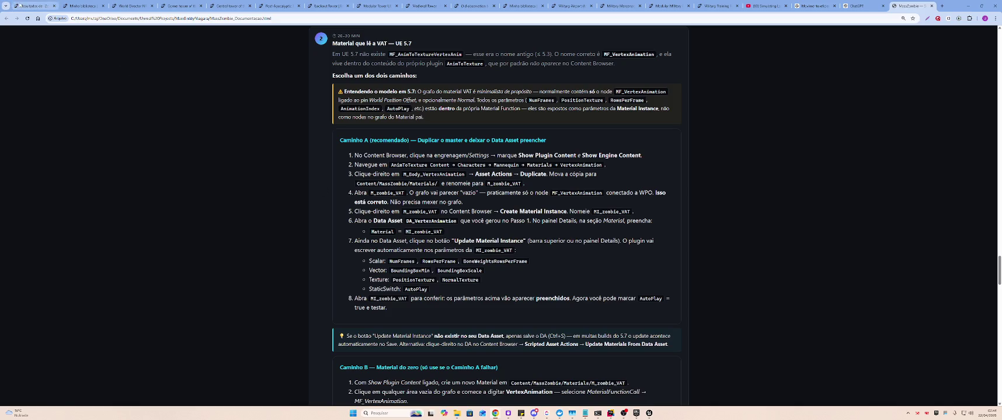
{"action": "key", "text": "alt+Tab"}
{"action": "double_click", "coordinate": [230, 298]}
{"action": "right_click", "coordinate": [150, 299]}
{"action": "mouse_move", "coordinate": [177, 286]}
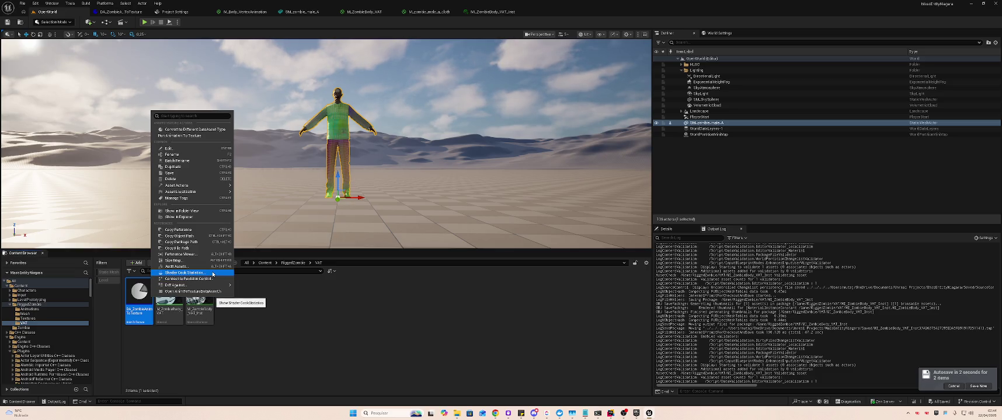
{"action": "mouse_move", "coordinate": [208, 186]}
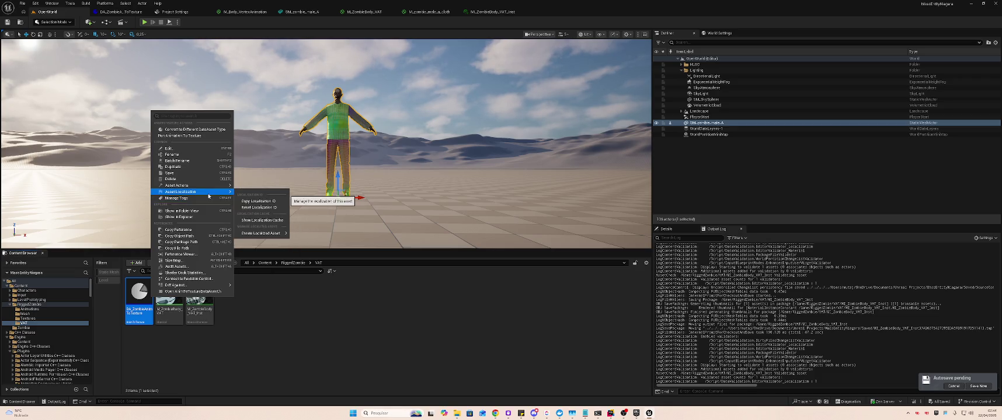
{"action": "key", "text": "alt+Tab"}
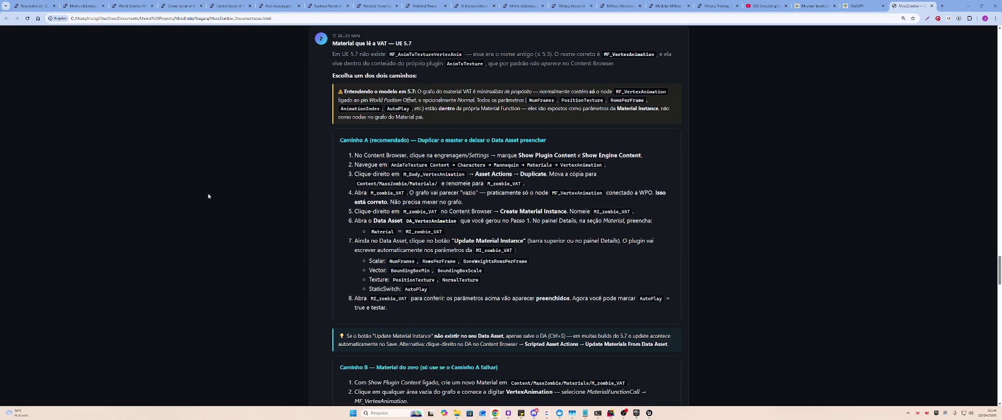
Switch from the browser guide back to the M_ZombieBody_VAT_Inst editor in Unreal
{"action": "key", "text": "alt+Tab"}
{"action": "key", "text": "alt+Tab"}
{"action": "key", "text": "alt+Tab"}
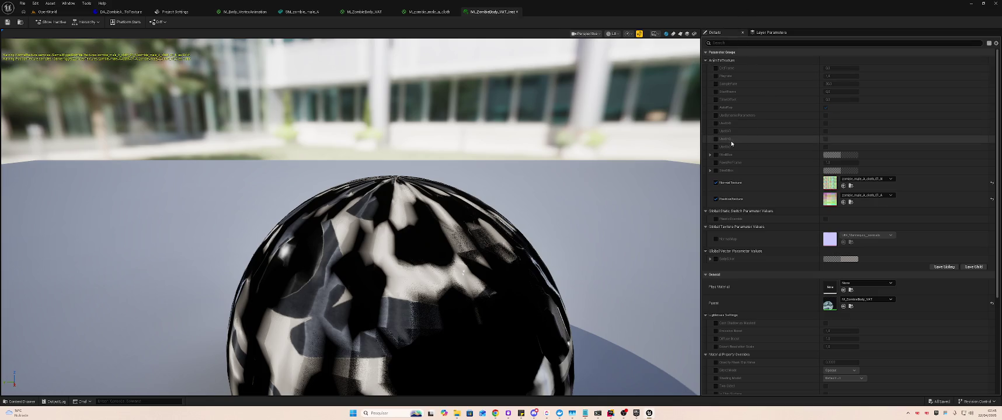
Run the static-to-skeletal mesh mapping action on DA_ZombieAnimToTexture
{"action": "left_click", "coordinate": [48, 11]}
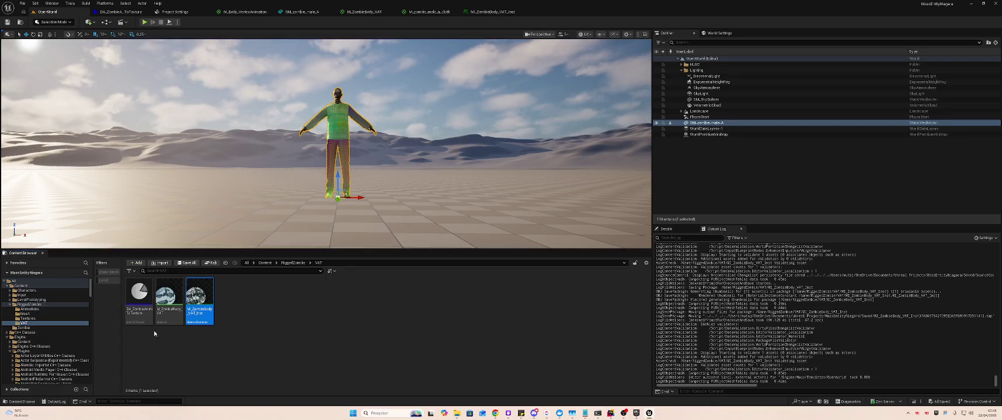
{"action": "left_click", "coordinate": [139, 299]}
{"action": "right_click", "coordinate": [138, 299]}
{"action": "left_click", "coordinate": [174, 140]}
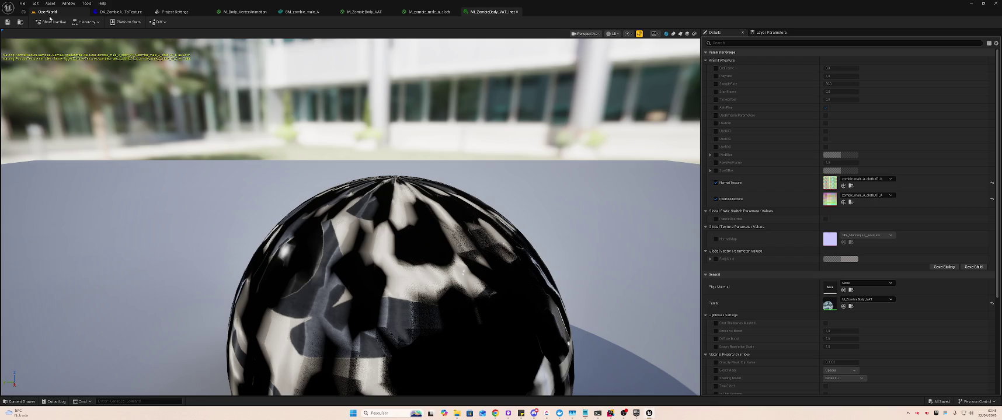
Look over the M_ZombieBody_VAT graph, then open DA_ZombieAnimToTexture and enable Enforce Power Of Two
{"action": "left_click", "coordinate": [48, 12]}
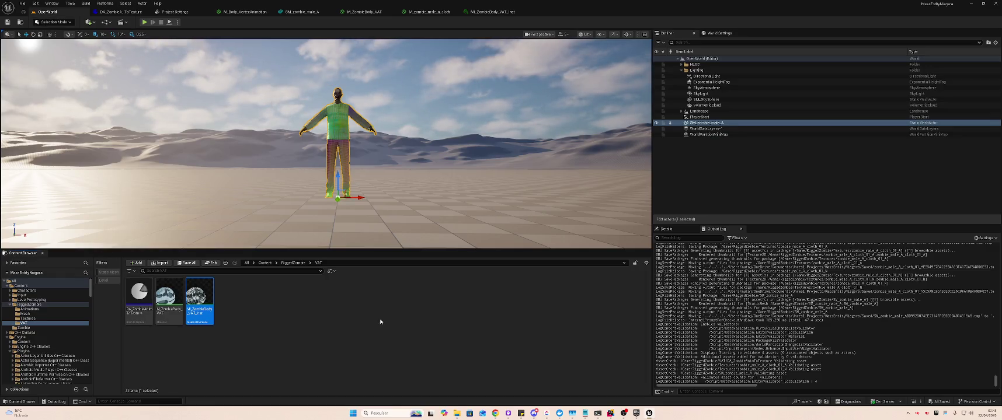
{"action": "double_click", "coordinate": [168, 297]}
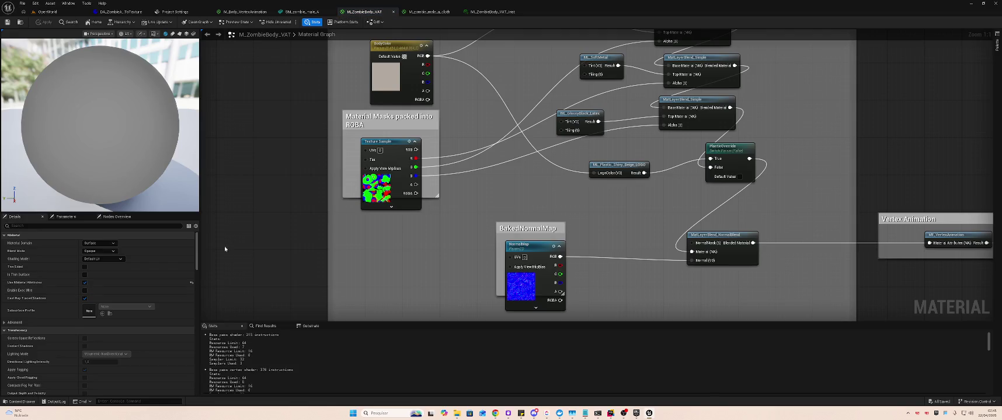
{"action": "left_click", "coordinate": [47, 11]}
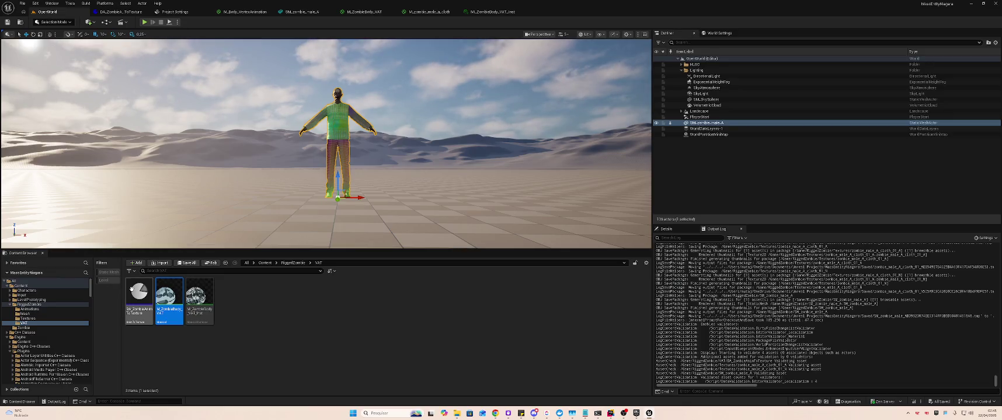
{"action": "double_click", "coordinate": [139, 297]}
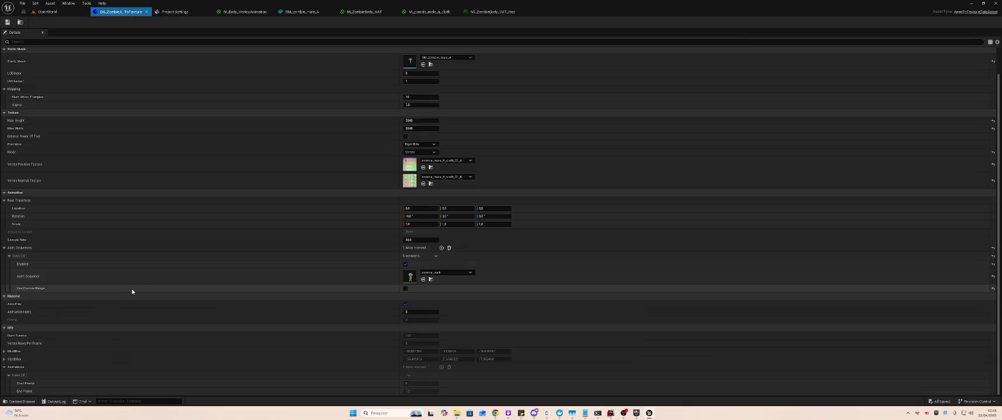
{"action": "left_click", "coordinate": [406, 137]}
Turn Enforce Power Of Two back off, save all, and glance at the M_ZombieBody_VAT graph
{"action": "left_click", "coordinate": [405, 137]}
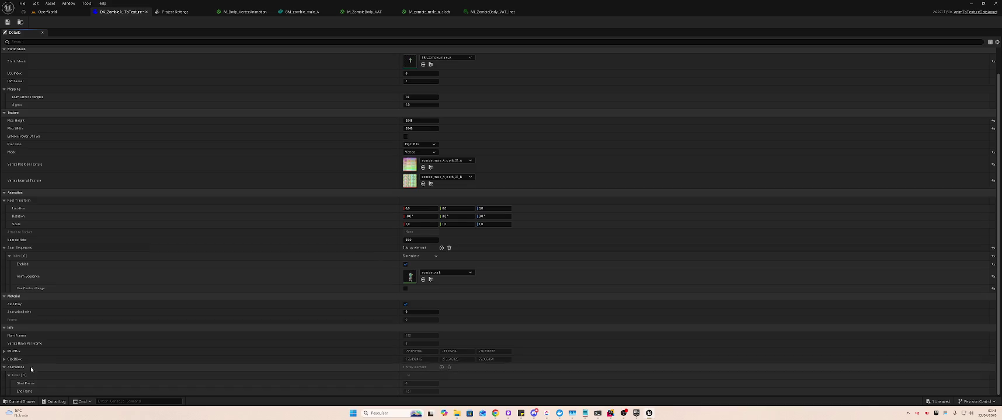
{"action": "scroll", "coordinate": [35, 362], "scroll_direction": "up", "scroll_amount": 2}
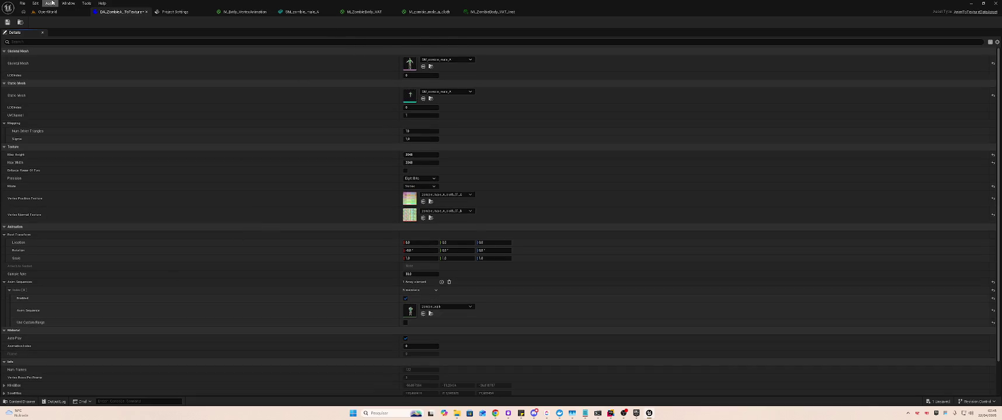
{"action": "left_click", "coordinate": [47, 12]}
{"action": "left_click", "coordinate": [284, 306]}
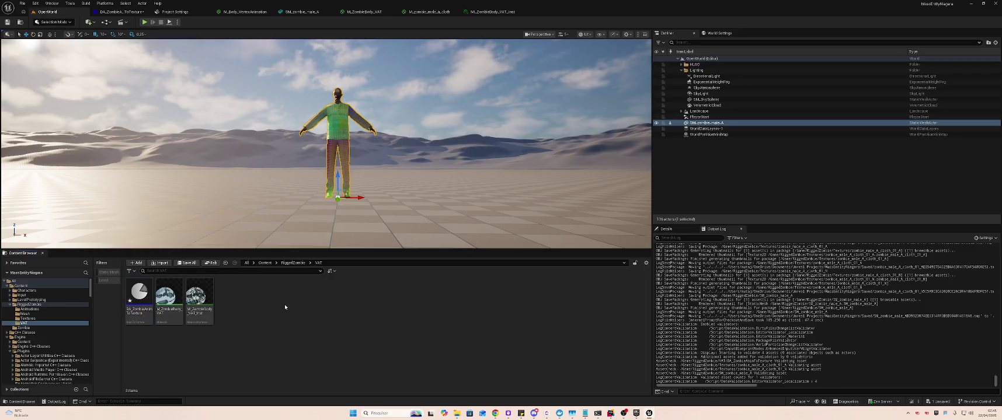
{"action": "key", "text": "ctrl+shift+s"}
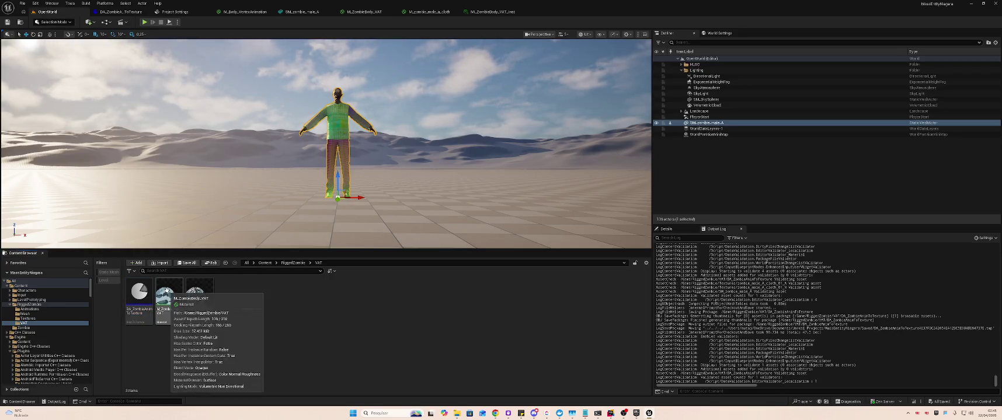
{"action": "double_click", "coordinate": [162, 296]}
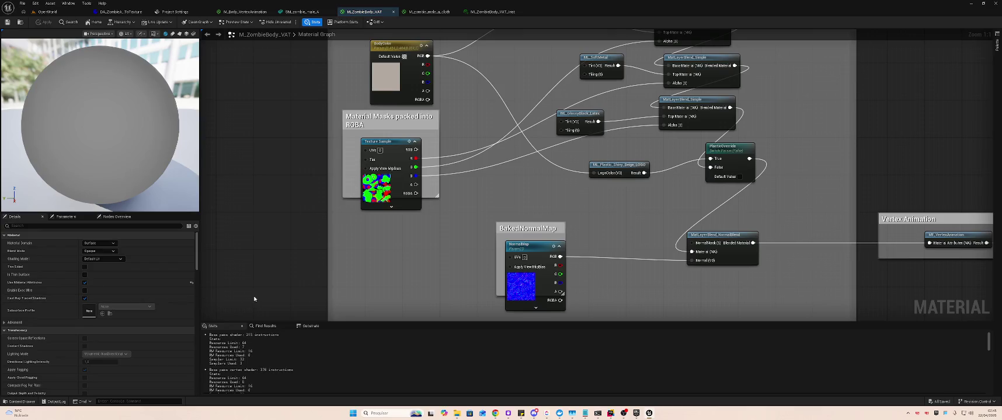
{"action": "left_click", "coordinate": [47, 11]}
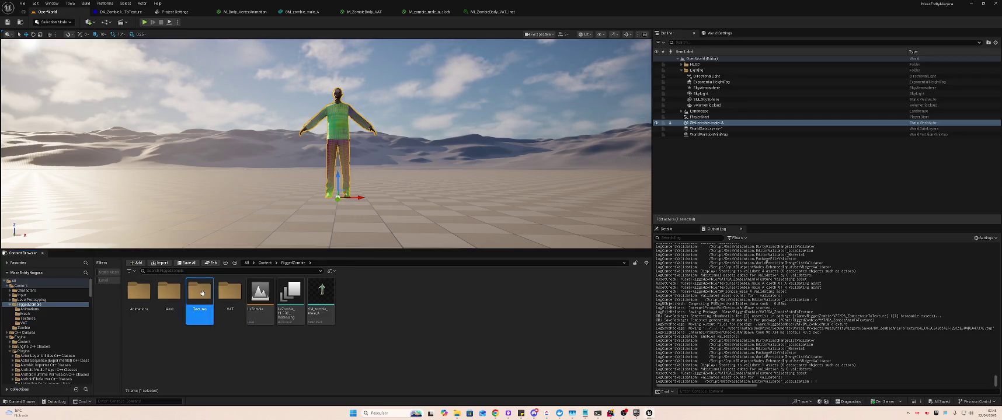
Open the zombie_male_A_cloth_01_A texture from the Textures folder
{"action": "double_click", "coordinate": [210, 292]}
{"action": "left_click", "coordinate": [136, 297]}
{"action": "double_click", "coordinate": [137, 297]}
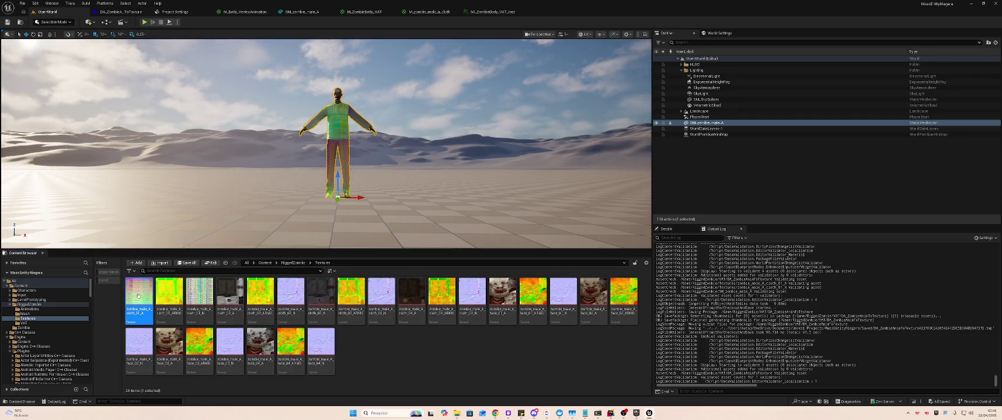
{"action": "left_click", "coordinate": [35, 11]}
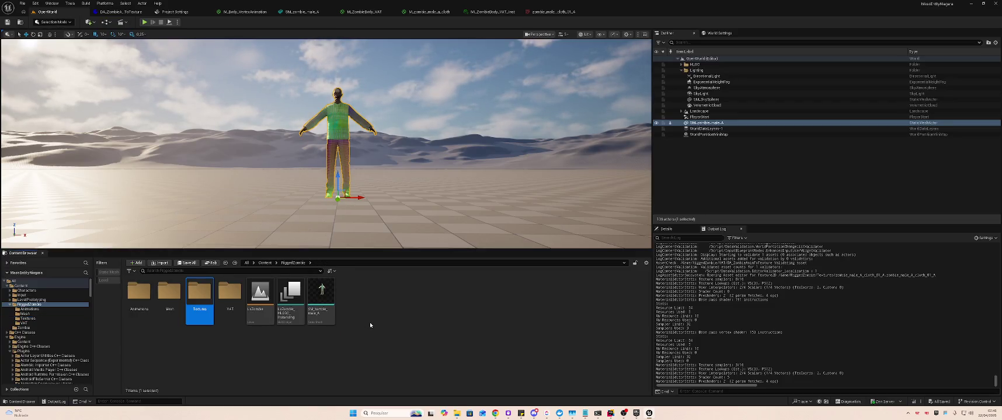
Open the SM_zombie_male_A static mesh for inspection
{"action": "left_click", "coordinate": [319, 297]}
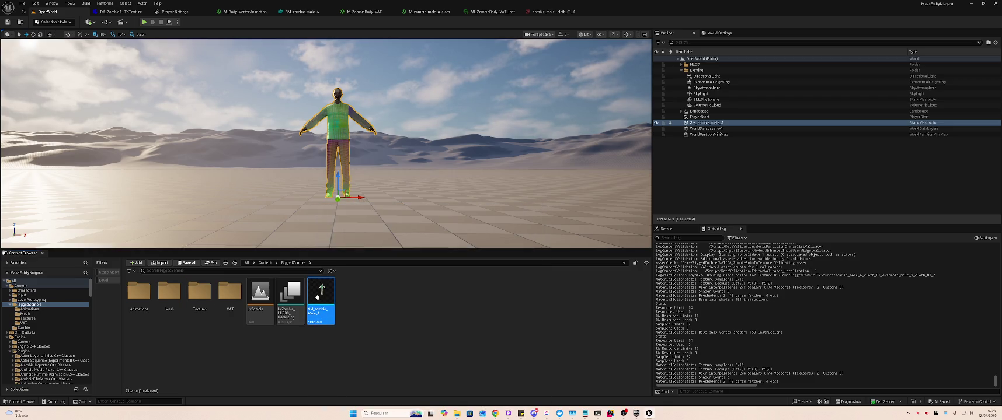
{"action": "double_click", "coordinate": [318, 304]}
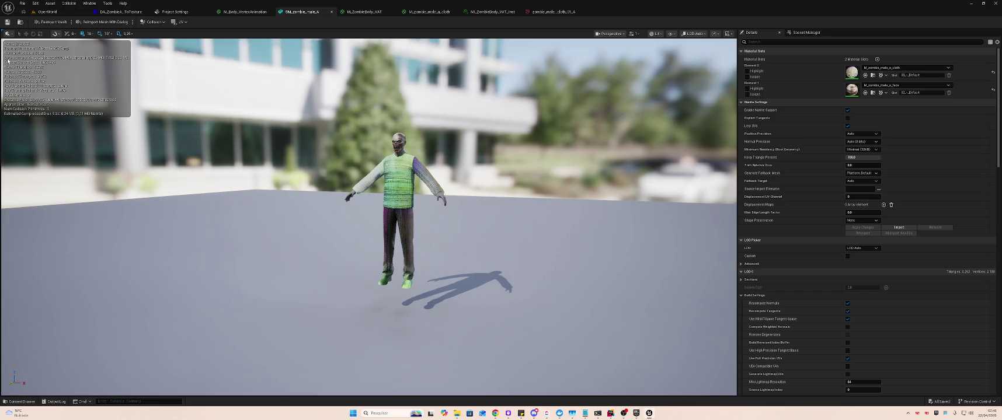
{"action": "left_click", "coordinate": [55, 16]}
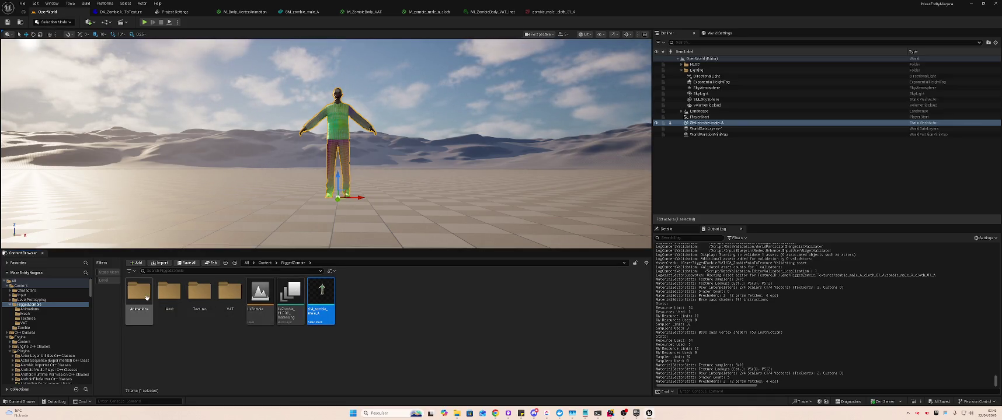
Open the 02_-_Default material instance from the Mesh folder
{"action": "double_click", "coordinate": [169, 292]}
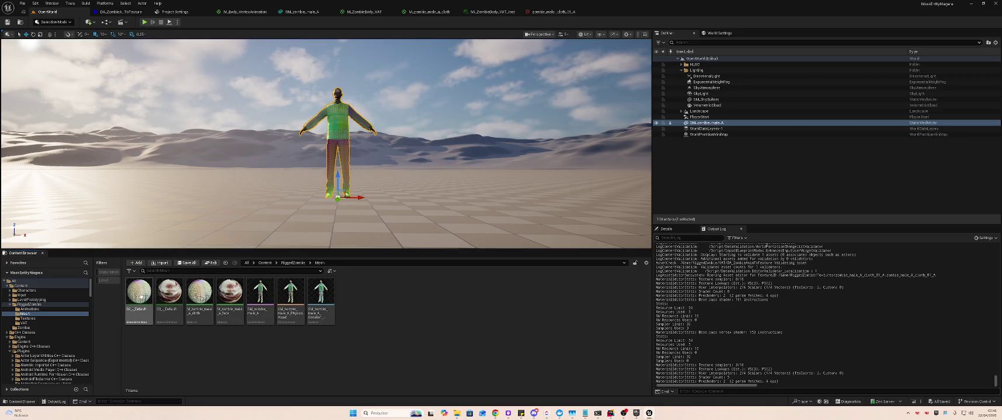
{"action": "left_click", "coordinate": [146, 294]}
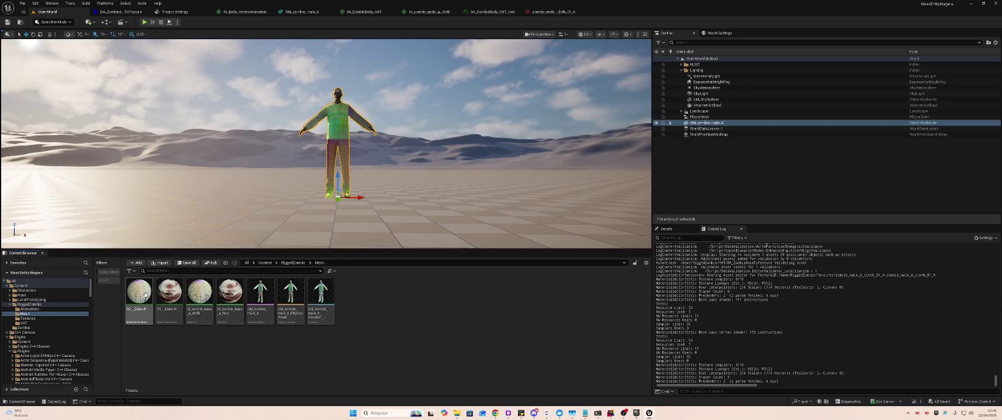
{"action": "double_click", "coordinate": [146, 298]}
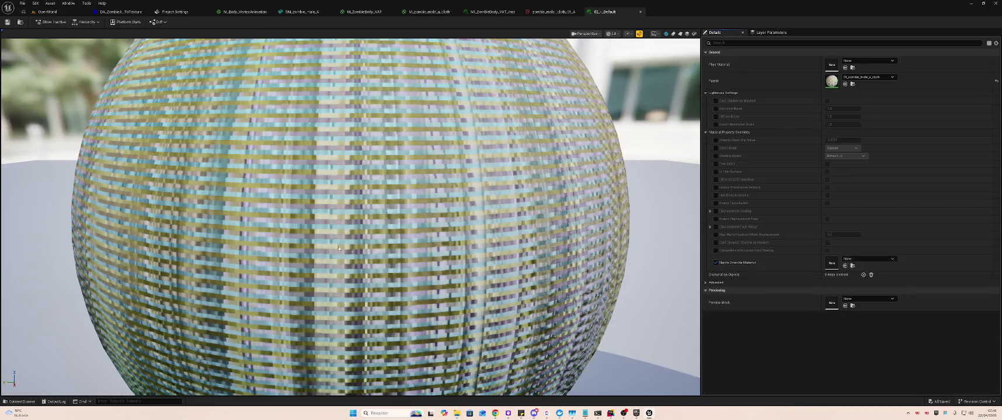
Inspect the M_zombie_male_a_cloth material graph and the 02_-_Default material instance
{"action": "left_click", "coordinate": [44, 11]}
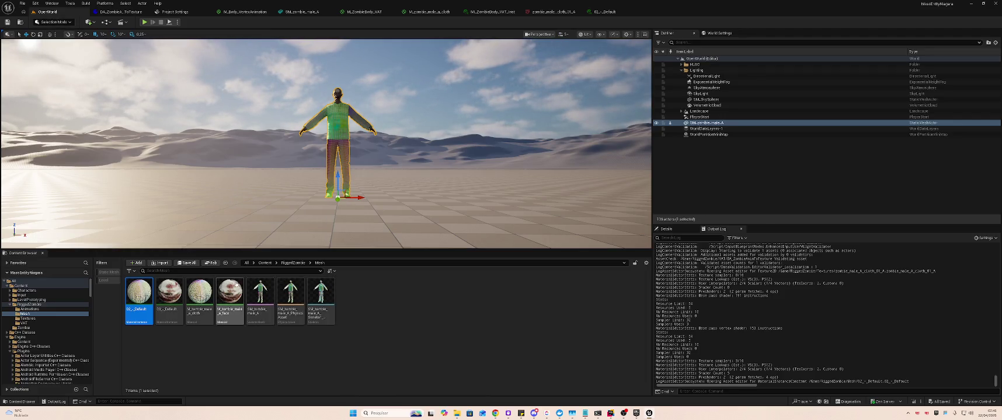
{"action": "double_click", "coordinate": [191, 284]}
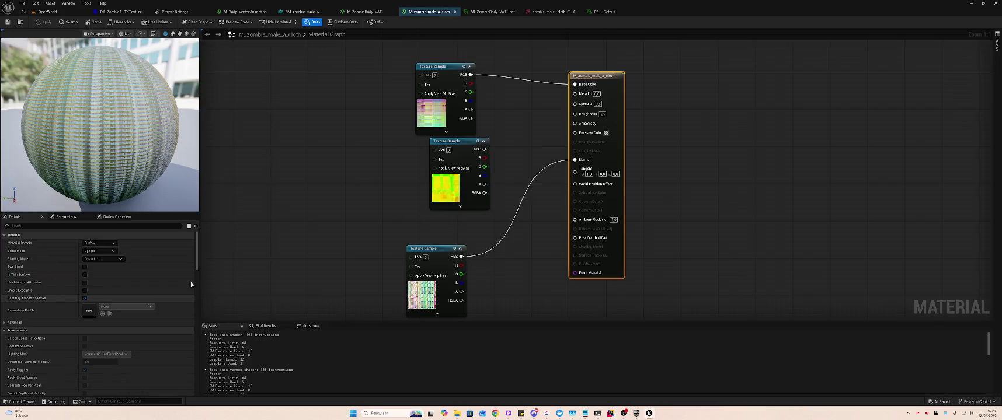
{"action": "left_click", "coordinate": [49, 12]}
{"action": "double_click", "coordinate": [138, 294]}
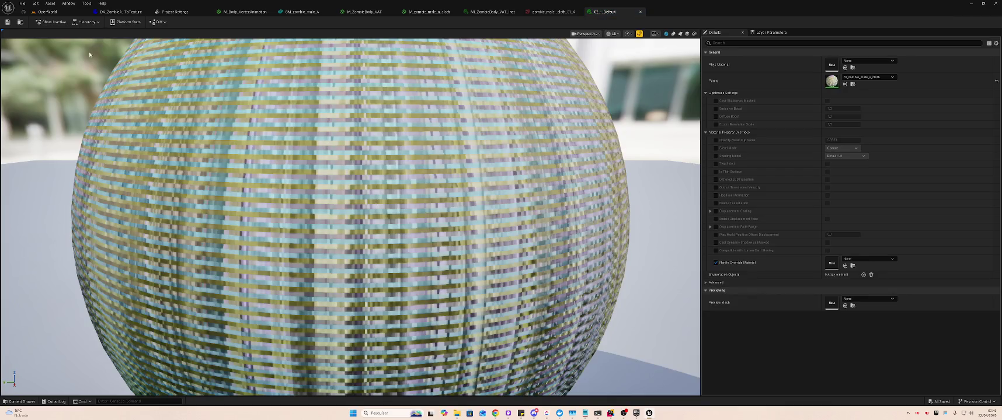
{"action": "left_click", "coordinate": [47, 11]}
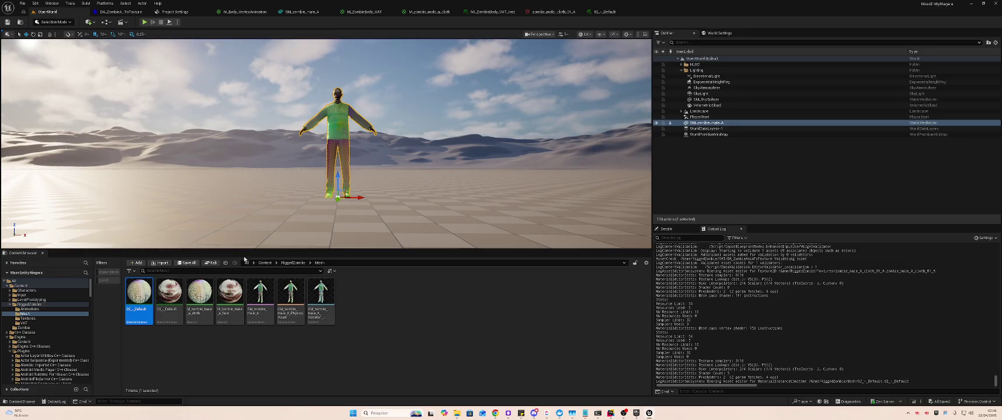
Reopen the SM_zombie_male_A mesh from the RiggedZombie folder
{"action": "key", "text": "alt+Left"}
{"action": "double_click", "coordinate": [330, 290]}
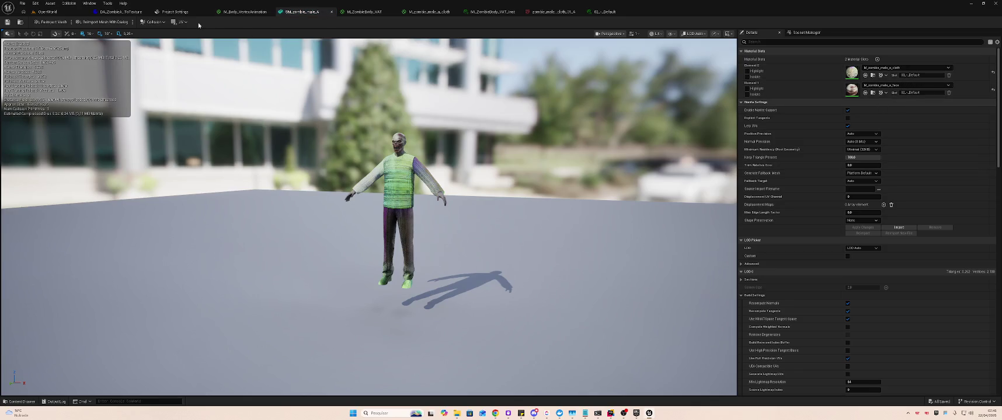
{"action": "left_click", "coordinate": [47, 12]}
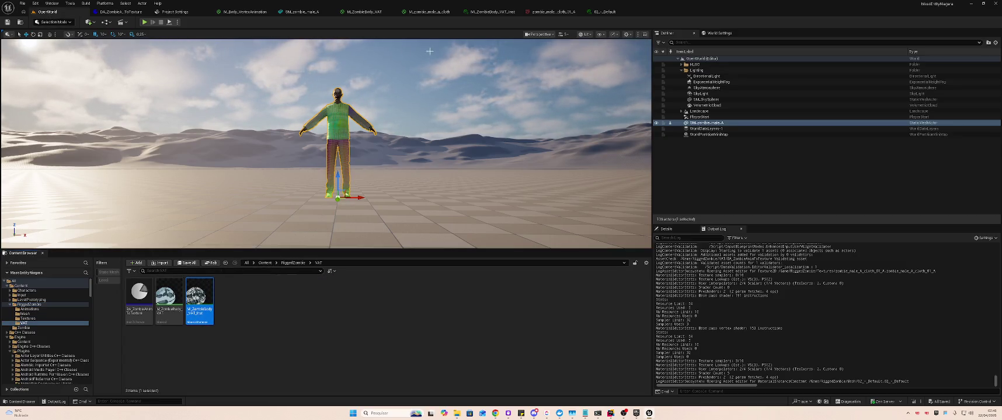
Close the cloth texture, M_ZombieBody_VAT_Inst and 02_-_Default editor tabs
{"action": "left_click", "coordinate": [604, 13]}
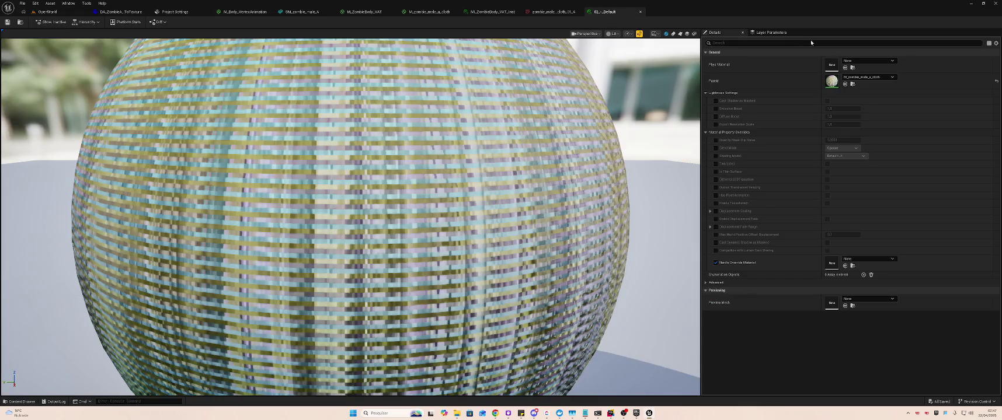
{"action": "left_click", "coordinate": [529, 12]}
{"action": "middle_click", "coordinate": [529, 12]}
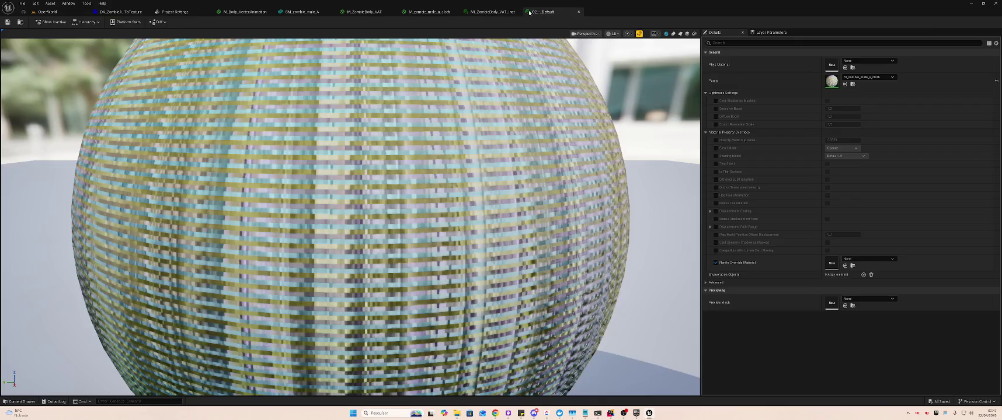
{"action": "left_click", "coordinate": [488, 12]}
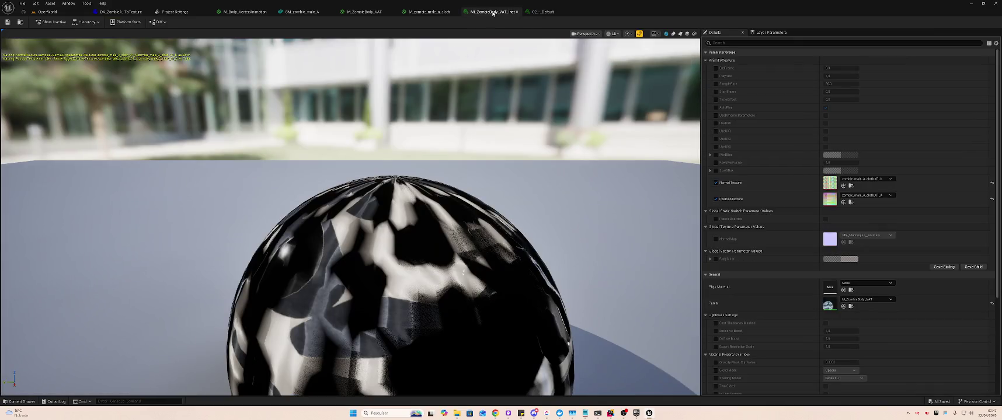
{"action": "middle_click", "coordinate": [493, 12]}
{"action": "middle_click", "coordinate": [493, 13]}
{"action": "left_click", "coordinate": [302, 11]}
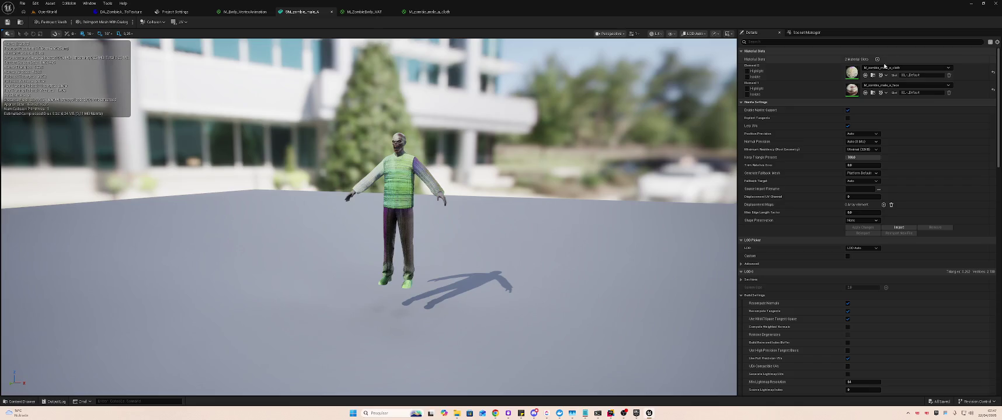
Assign M_ZombieBody_VAT_Inst to the mesh's Element 0 slot and save all assets
{"action": "left_click", "coordinate": [884, 67]}
{"action": "type", "text": "zomb"}
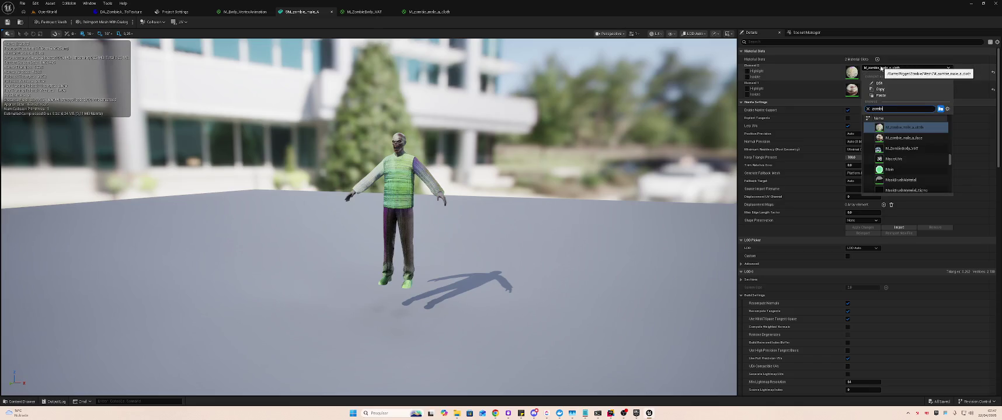
{"action": "type", "text": "ieVa"}
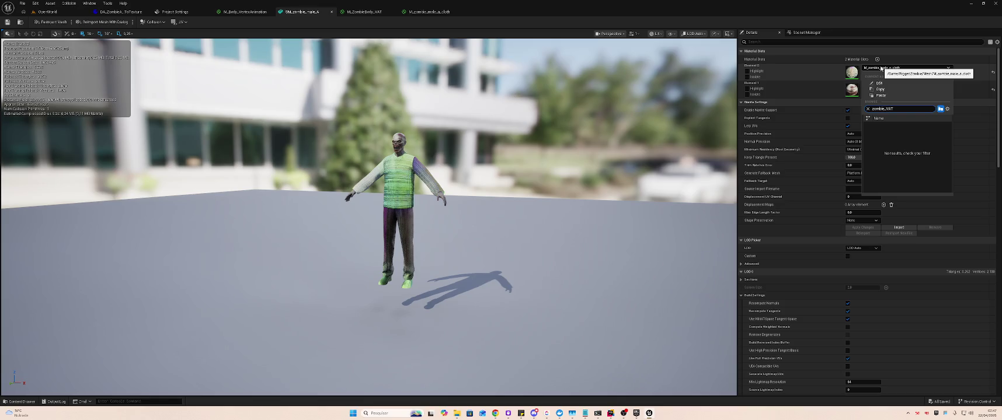
{"action": "type", "text": "MI"}
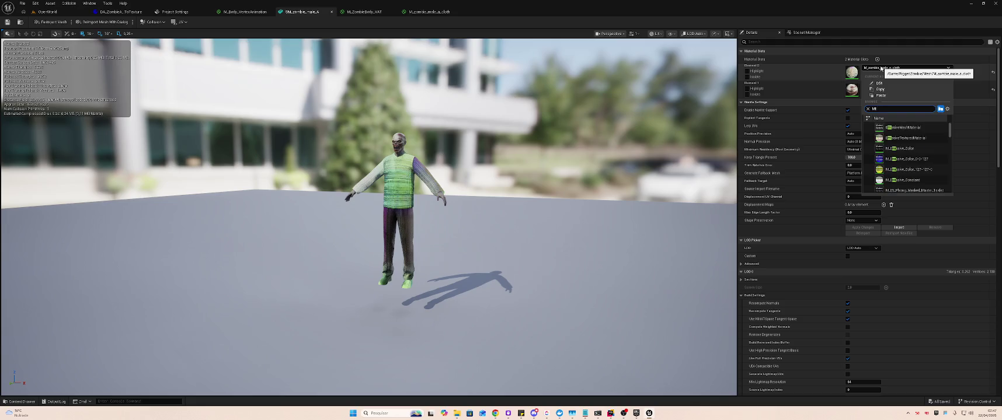
{"action": "type", "text": "_ombie"}
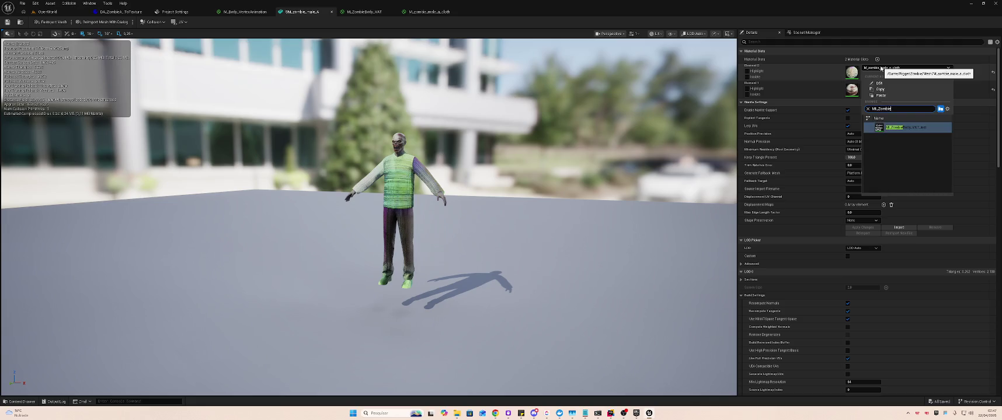
{"action": "left_click", "coordinate": [905, 128]}
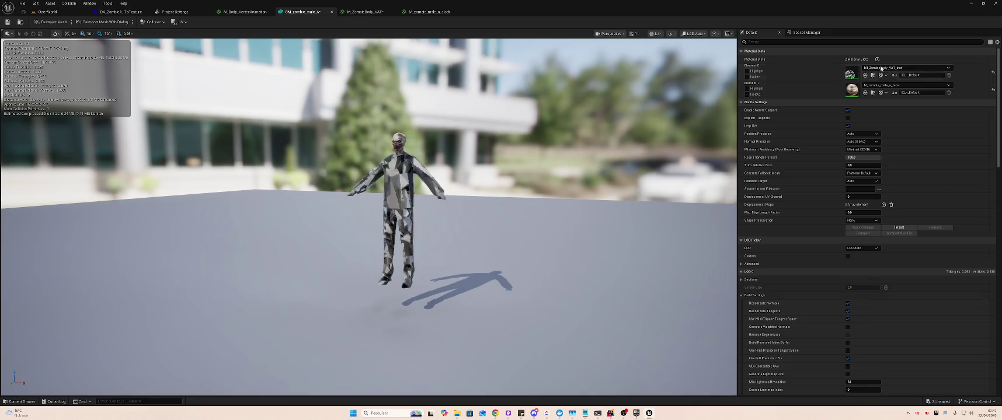
{"action": "key", "text": "ctrl+shift+s"}
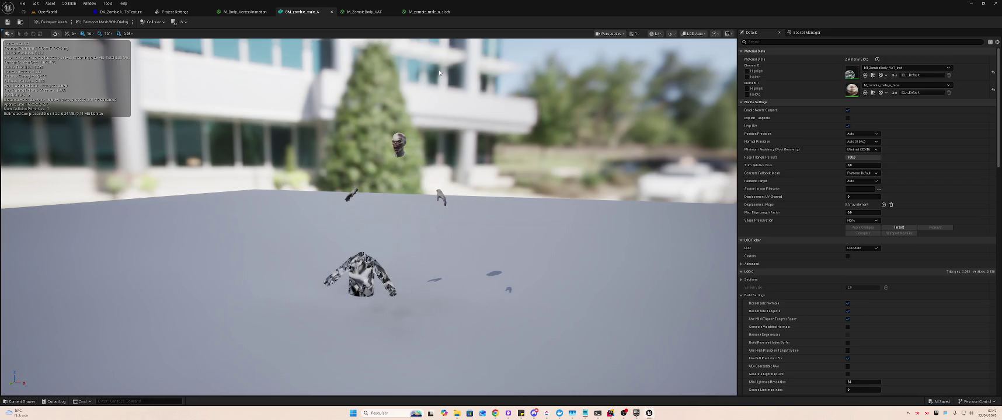
{"action": "left_click", "coordinate": [47, 11]}
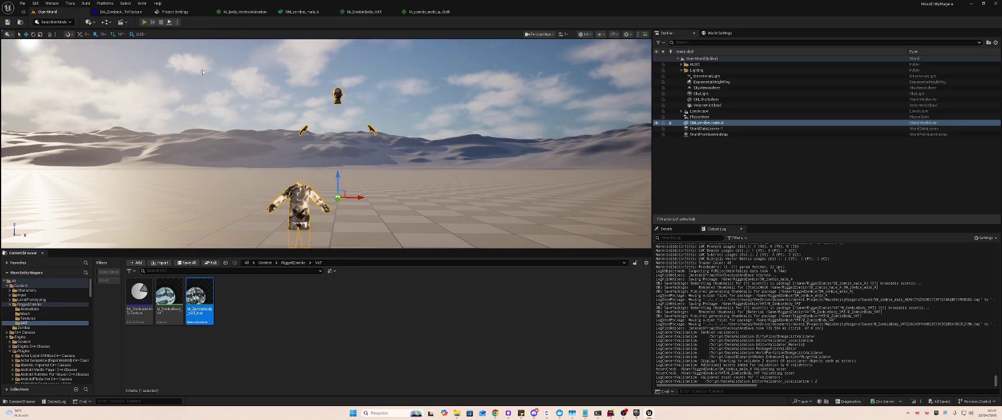
Play-test the level, briefly open DA_ZombieAnimToTexture, then cut the zombie actor from the level
{"action": "key", "text": "alt+p"}
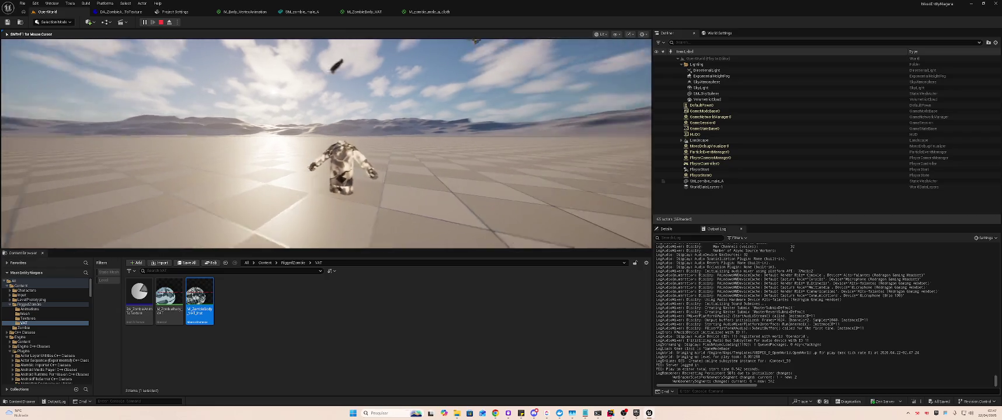
{"action": "key", "text": "Escape"}
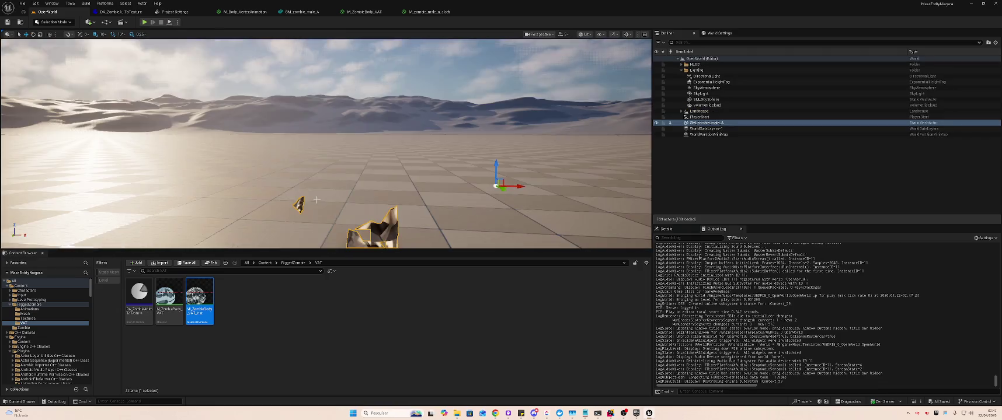
{"action": "double_click", "coordinate": [138, 294]}
{"action": "key", "text": "ctrl+Tab"}
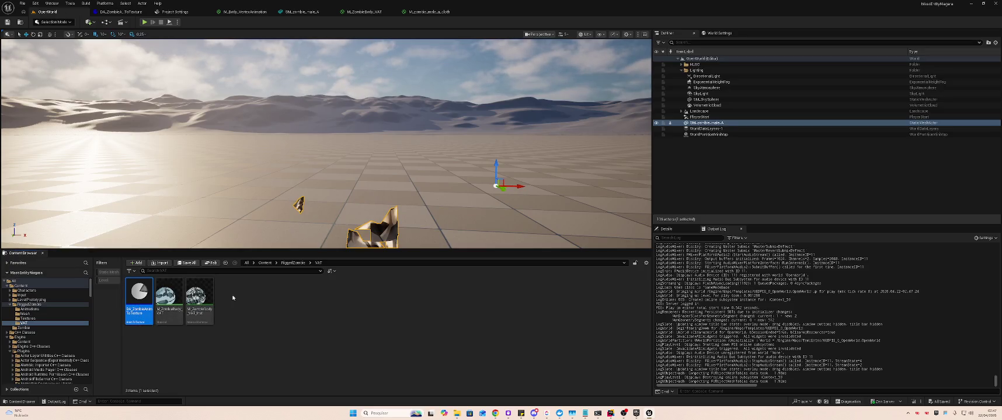
{"action": "key", "text": "ctrl+x"}
{"action": "left_click", "coordinate": [231, 306]}
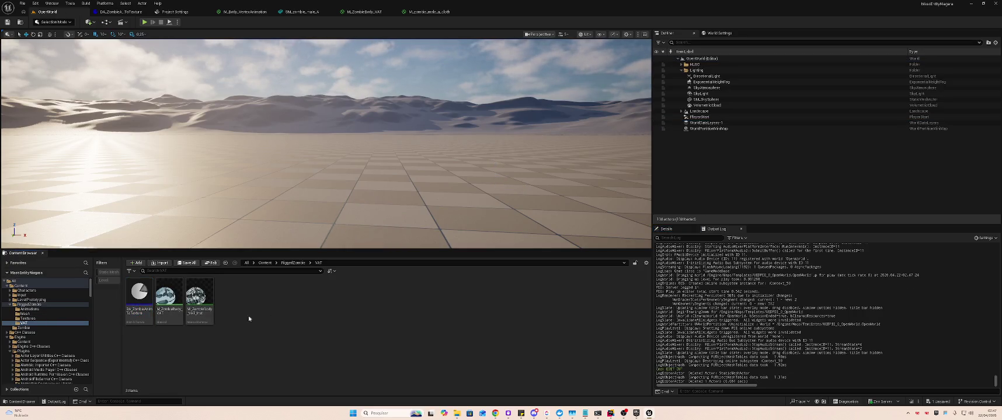
Move DA_ZombieAnimToTexture and the two VAT materials into the RiggedZombie folder
{"action": "left_click_drag", "start_coordinate": [136, 299], "coordinate": [38, 307]}
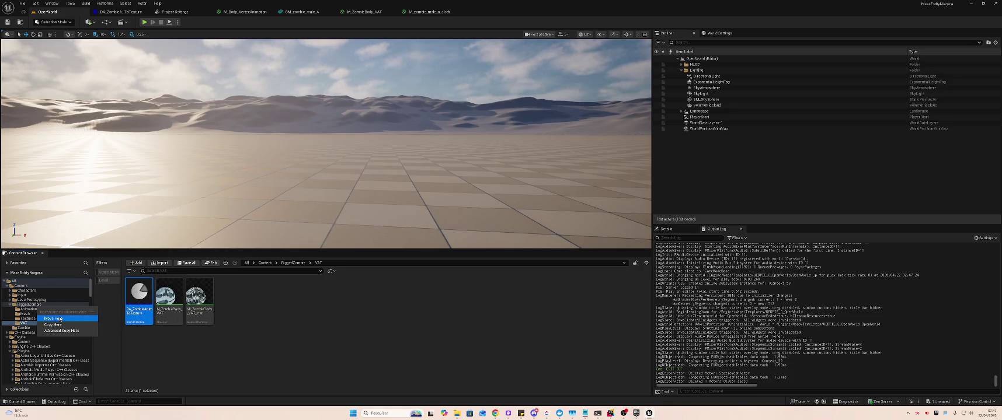
{"action": "left_click", "coordinate": [60, 318]}
{"action": "left_click", "coordinate": [139, 298]}
{"action": "left_click", "coordinate": [178, 299], "text": "ctrl"}
{"action": "mouse_move", "coordinate": [178, 299]}
{"action": "left_mouse_down"}
{"action": "mouse_move", "coordinate": [79, 327]}
{"action": "mouse_move", "coordinate": [36, 305]}
{"action": "left_mouse_up"}
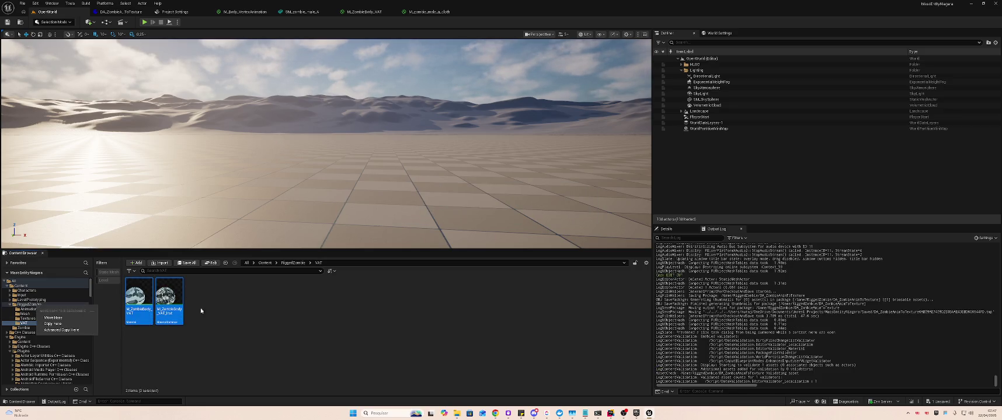
{"action": "left_click", "coordinate": [53, 317]}
{"action": "left_click", "coordinate": [29, 305]}
Run Animation To Texture on DA_ZombieAnimToTexture and save all the rebaked assets
{"action": "left_click", "coordinate": [260, 294]}
{"action": "right_click", "coordinate": [260, 294]}
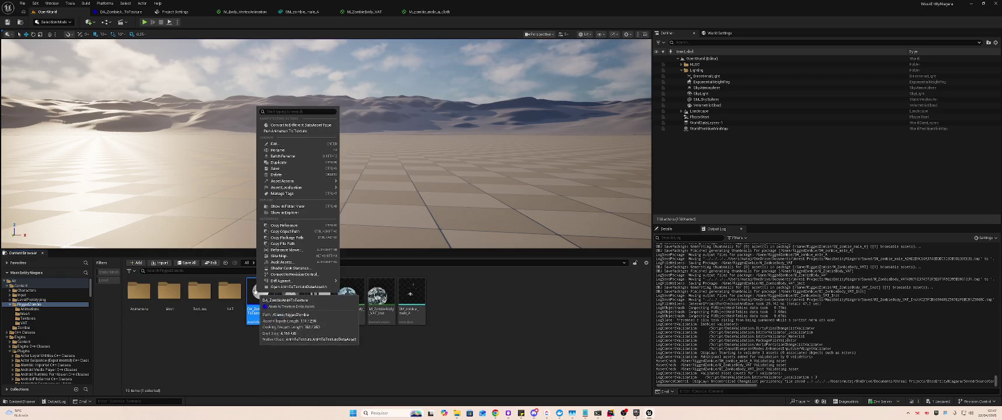
{"action": "left_click", "coordinate": [267, 131]}
{"action": "left_click", "coordinate": [513, 277]}
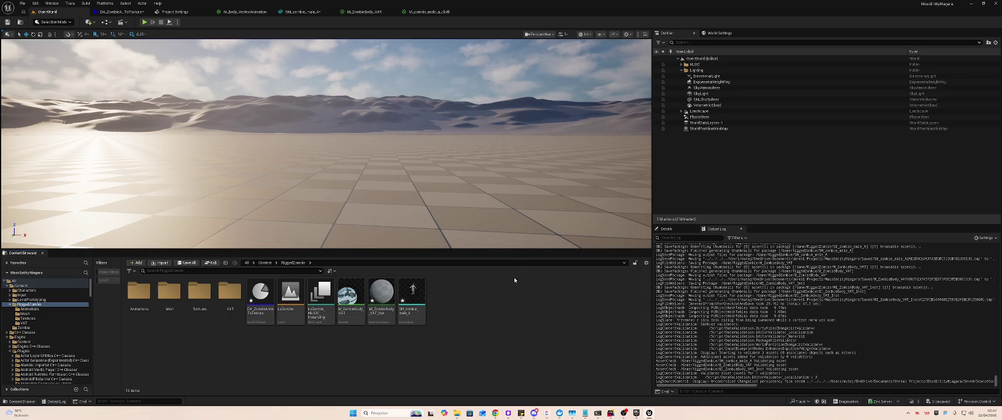
{"action": "key", "text": "ctrl+shift+s"}
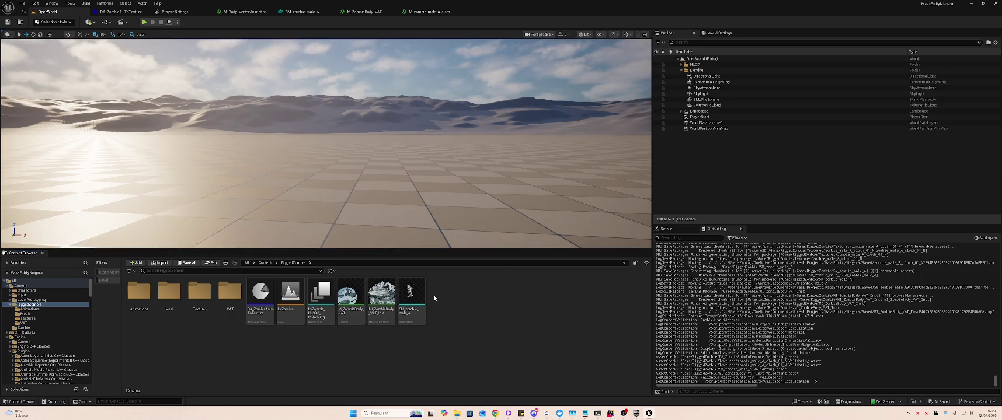
{"action": "double_click", "coordinate": [412, 295]}
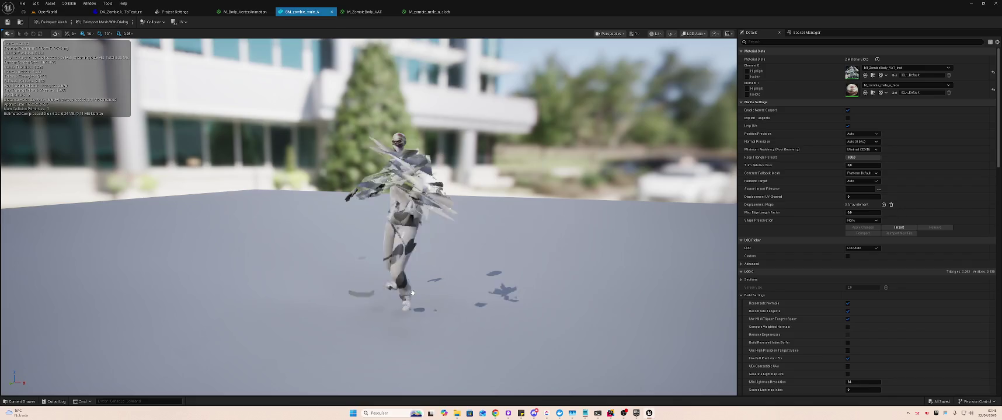
Set SM_zombie_male_A's Element 0 material to M_zombie_male_a_cloth and save the mesh
{"action": "left_click", "coordinate": [896, 66]}
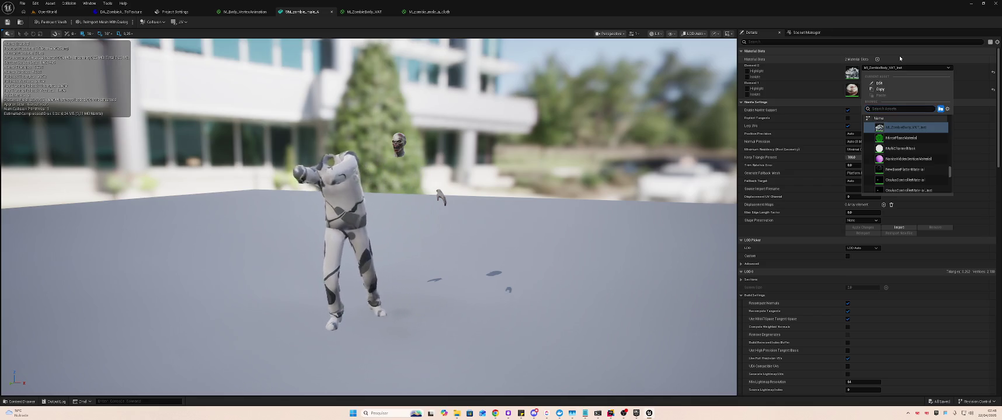
{"action": "left_click", "coordinate": [900, 55]}
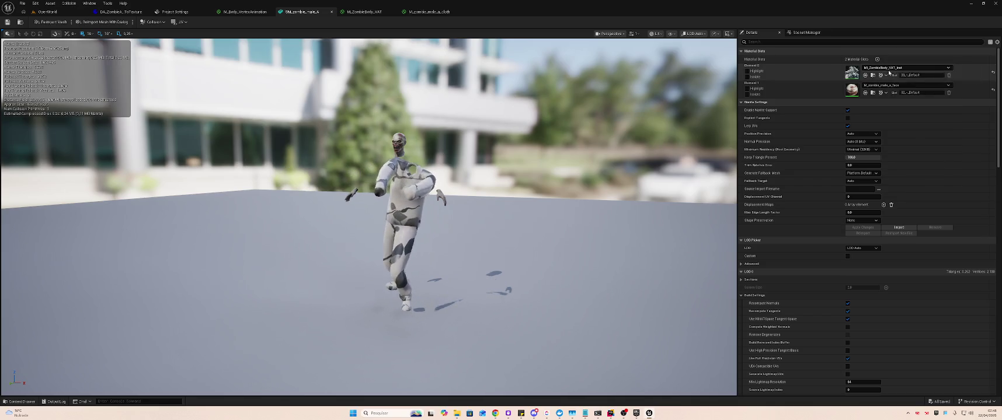
{"action": "left_click", "coordinate": [914, 67]}
{"action": "type", "text": "male_a"}
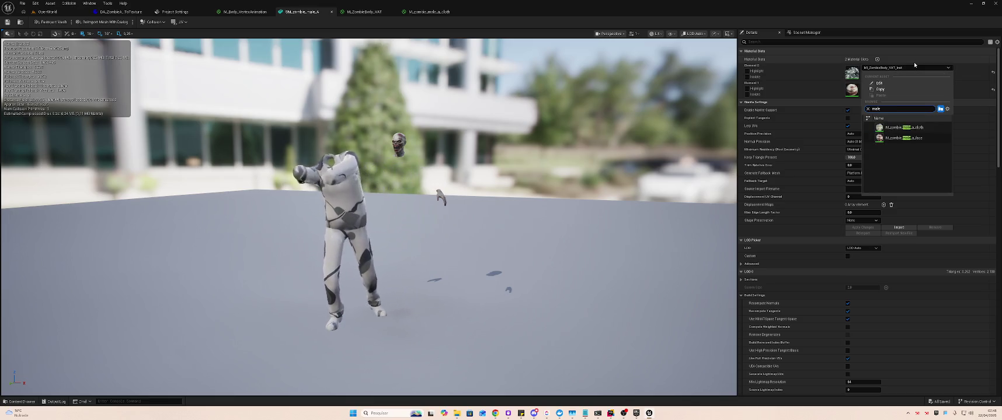
{"action": "key", "text": "Down"}
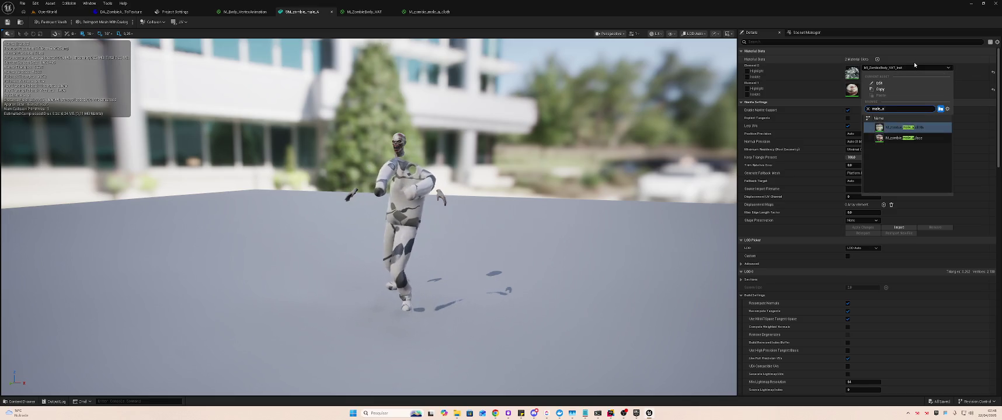
{"action": "key", "text": "Return"}
{"action": "key", "text": "ctrl+s"}
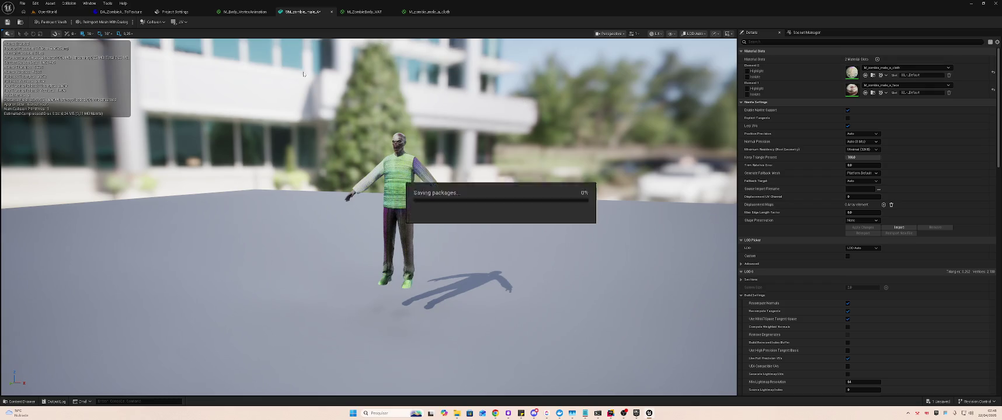
{"action": "left_click", "coordinate": [43, 12]}
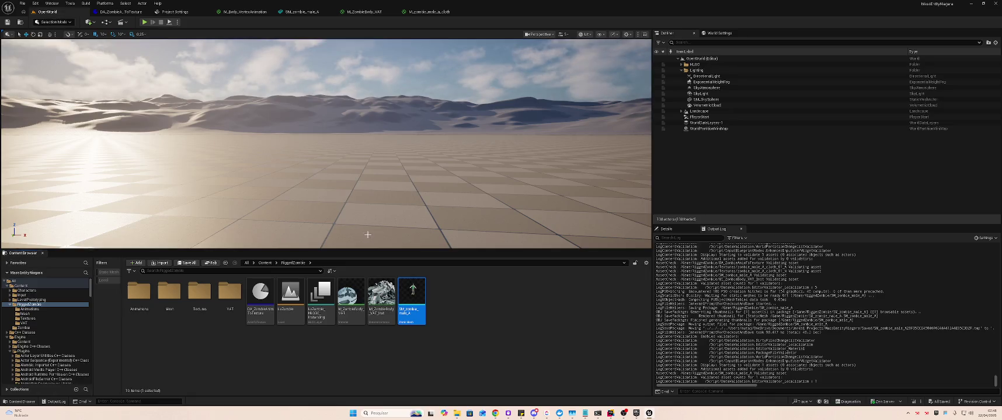
{"action": "left_click", "coordinate": [379, 298]}
{"action": "double_click", "coordinate": [378, 298]}
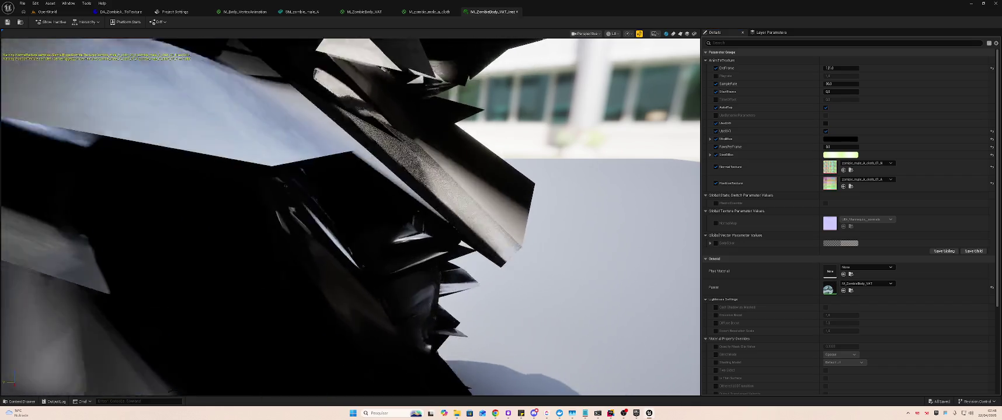
{"action": "scroll", "coordinate": [319, 289], "scroll_direction": "down", "scroll_amount": 5}
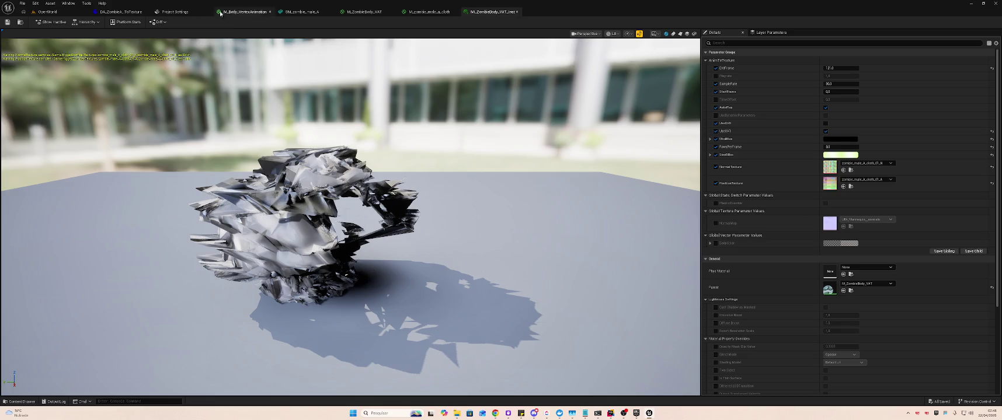
{"action": "left_click", "coordinate": [47, 12]}
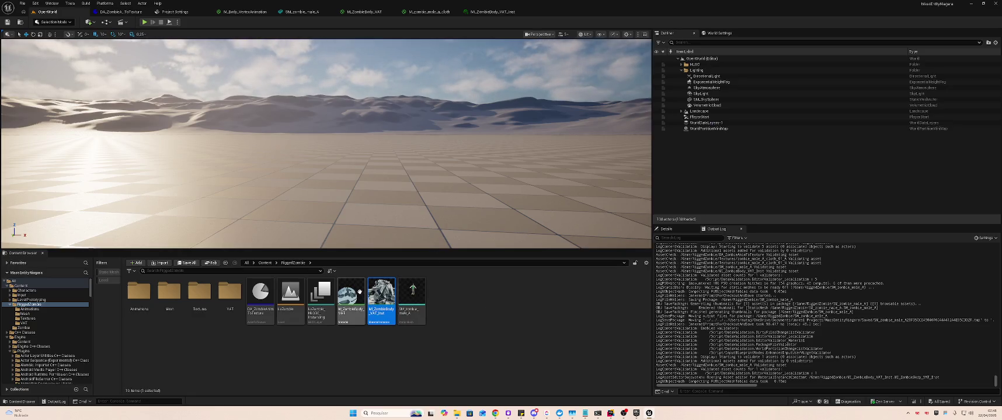
Inspect the M_ZombieBody_VAT graph, then close the cloth material and VAT instance editors
{"action": "double_click", "coordinate": [354, 290]}
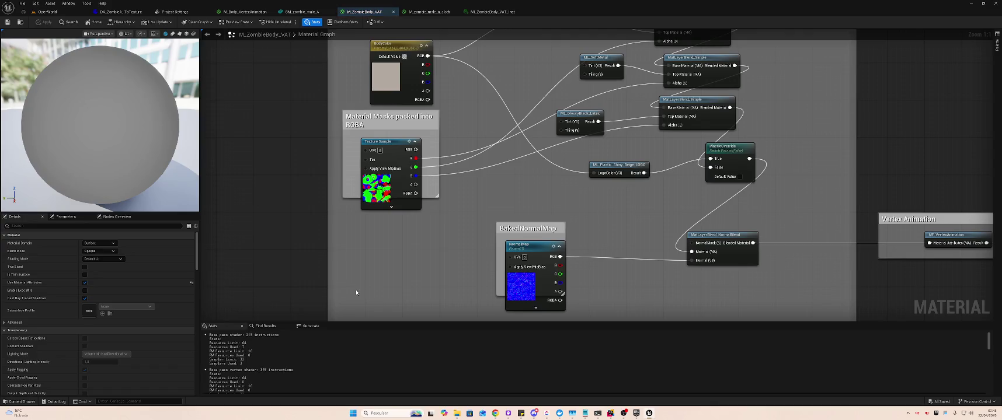
{"action": "mouse_move", "coordinate": [642, 211]}
{"action": "left_mouse_down"}
{"action": "mouse_move", "coordinate": [464, 238]}
{"action": "mouse_move", "coordinate": [591, 243]}
{"action": "mouse_move", "coordinate": [591, 224]}
{"action": "left_mouse_up"}
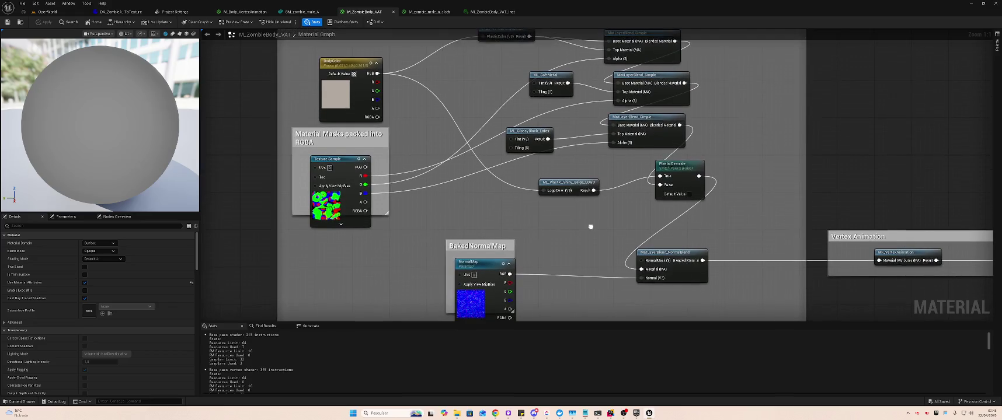
{"action": "left_click", "coordinate": [431, 12]}
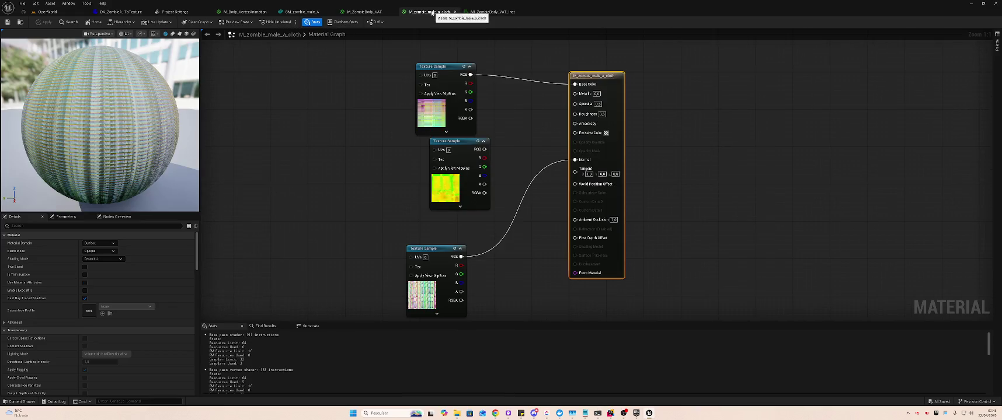
{"action": "middle_click", "coordinate": [434, 12]}
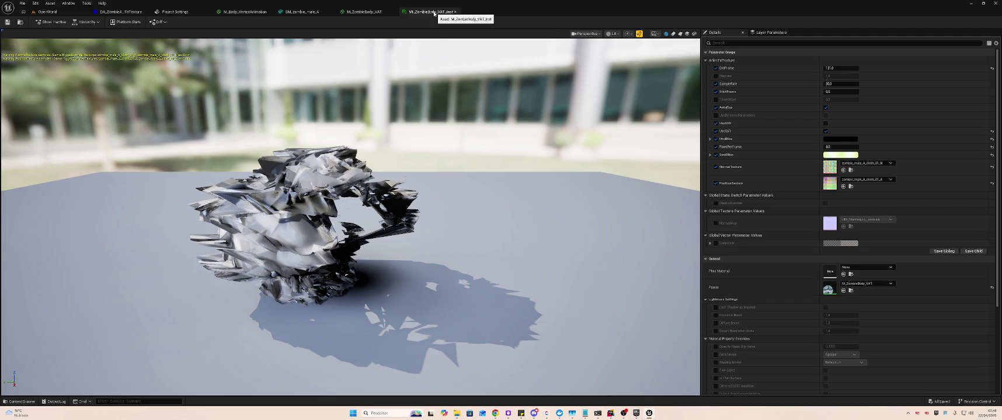
{"action": "middle_click", "coordinate": [433, 12]}
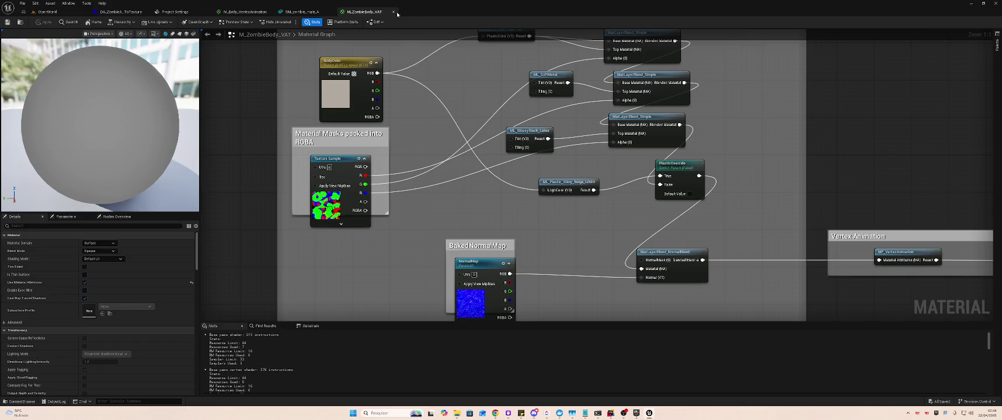
{"action": "left_click", "coordinate": [60, 10]}
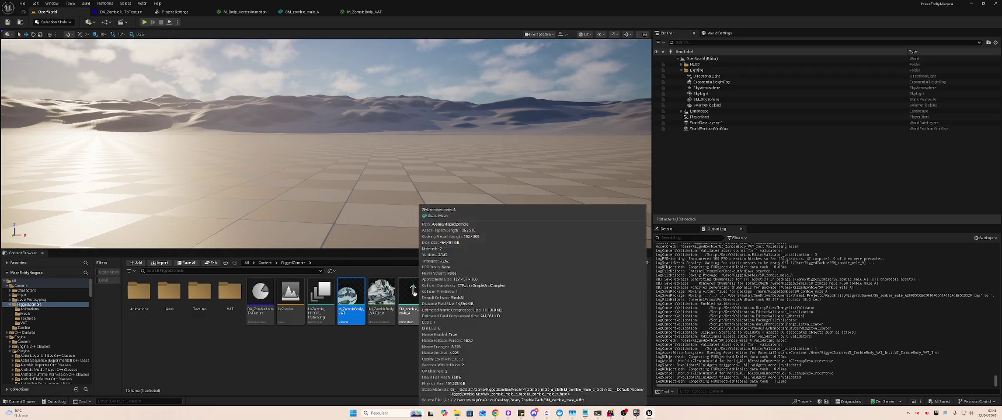
Rerun Animation To Texture on DA_ZombieAnimToTexture and open MI_ZombieBody_VAT_Inst to inspect it
{"action": "double_click", "coordinate": [413, 294]}
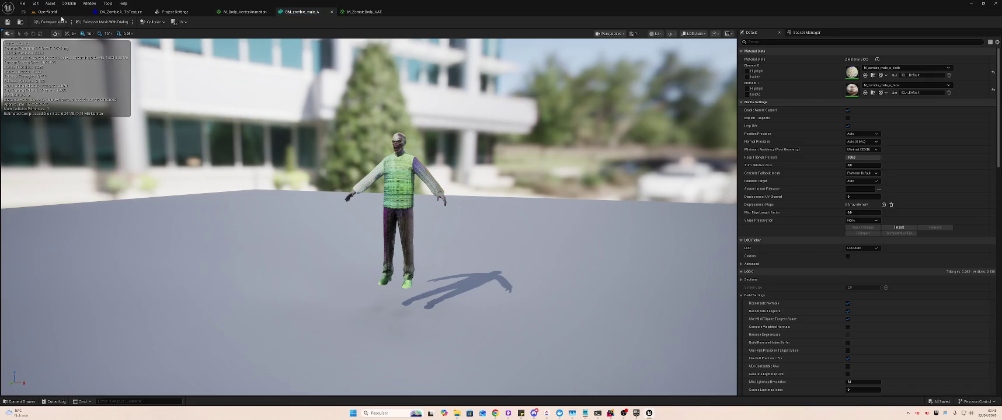
{"action": "left_click", "coordinate": [46, 11]}
{"action": "right_click", "coordinate": [252, 296]}
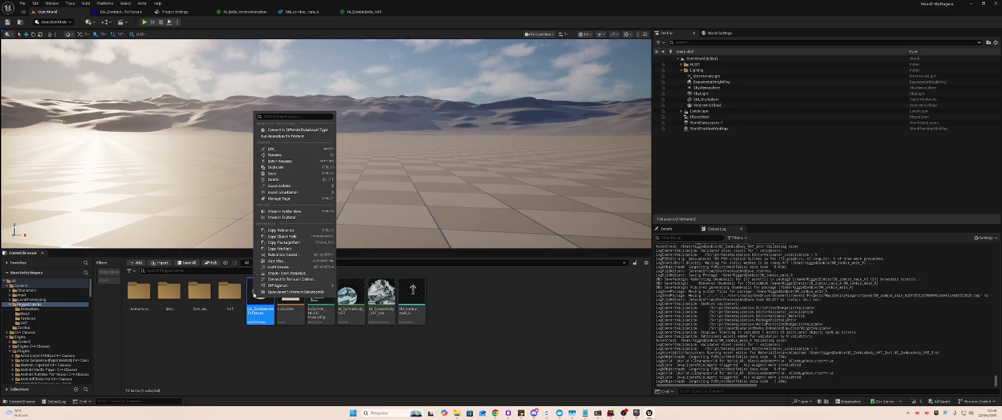
{"action": "left_click", "coordinate": [301, 137]}
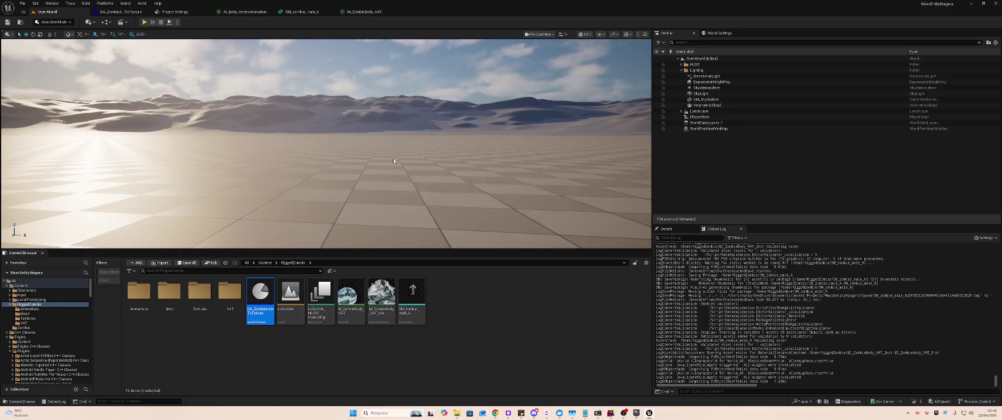
{"action": "left_click", "coordinate": [377, 293]}
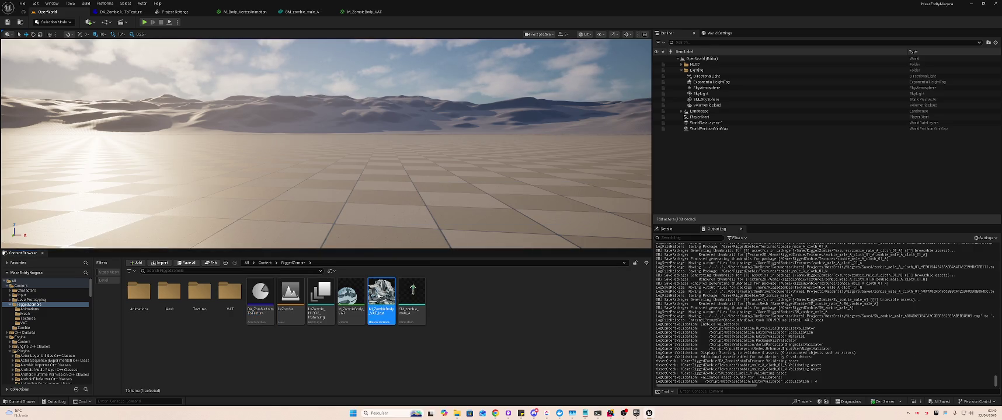
{"action": "double_click", "coordinate": [379, 297]}
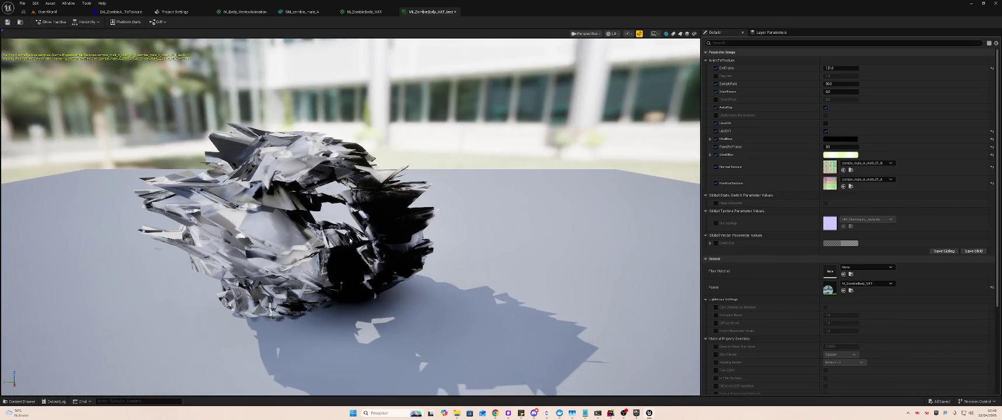
Set the data asset's Max Height to 1024, save, rebake, and check MI_ZombieBody_VAT_Inst
{"action": "left_click", "coordinate": [120, 11]}
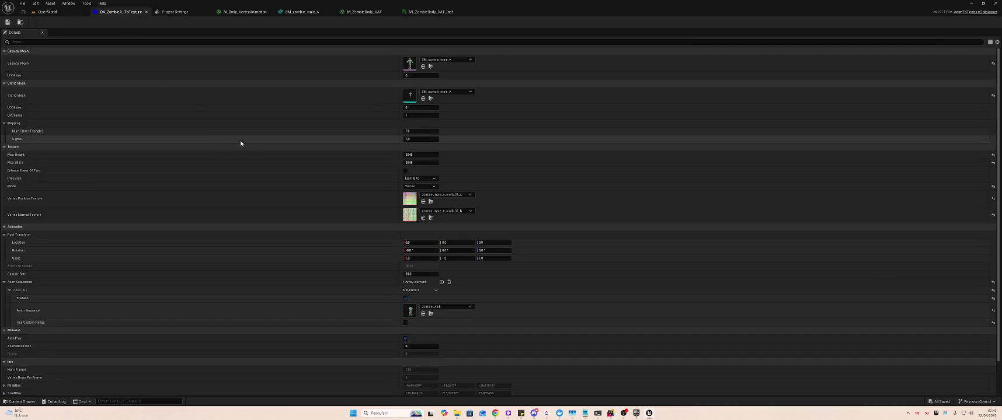
{"action": "left_click", "coordinate": [432, 154]}
{"action": "type", "text": "1024"}
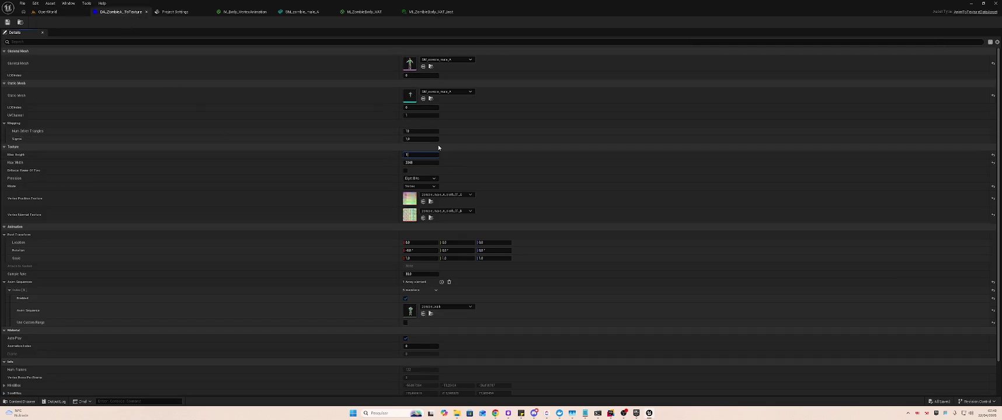
{"action": "key", "text": "Tab"}
{"action": "type", "text": "12"}
{"action": "key", "text": "ctrl+s"}
{"action": "left_click", "coordinate": [48, 11]}
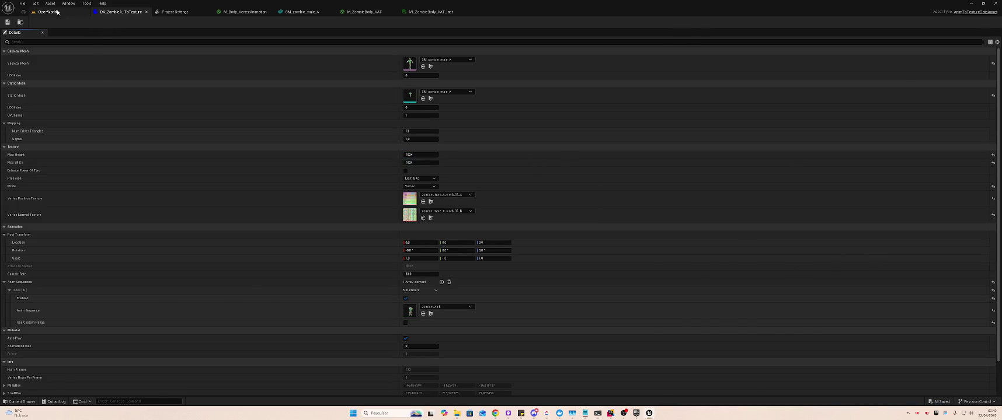
{"action": "right_click", "coordinate": [260, 295]}
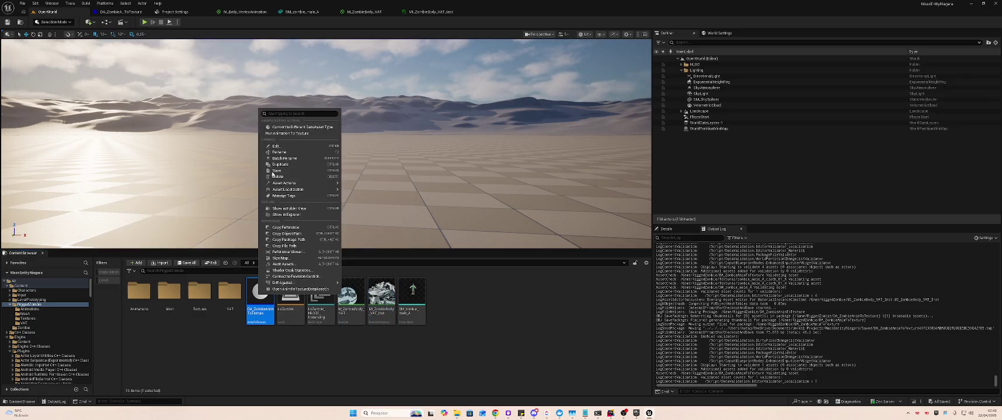
{"action": "left_click", "coordinate": [293, 133]}
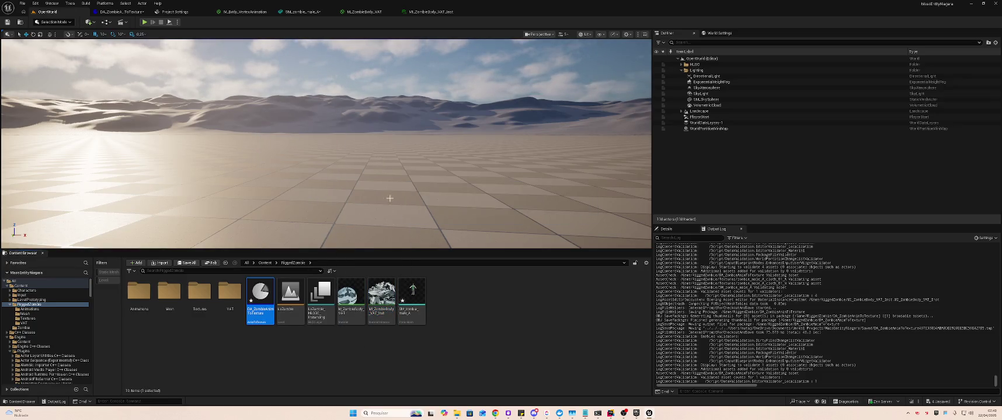
{"action": "double_click", "coordinate": [377, 282]}
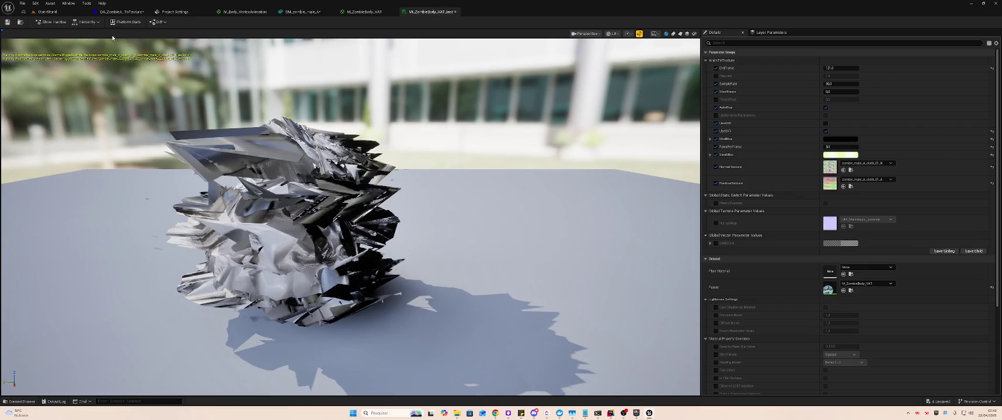
Raise the data asset's Max Height and Max Width to 2048, then to 4096
{"action": "left_click", "coordinate": [47, 12]}
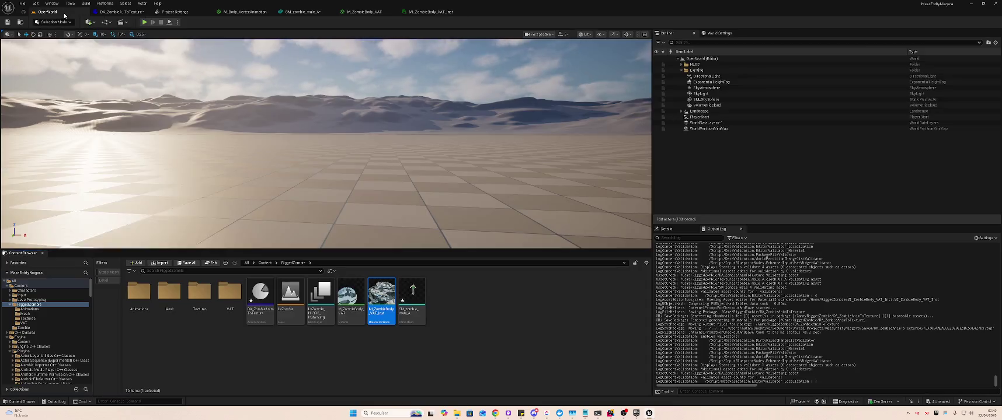
{"action": "left_click", "coordinate": [92, 13]}
{"action": "left_click", "coordinate": [432, 155]}
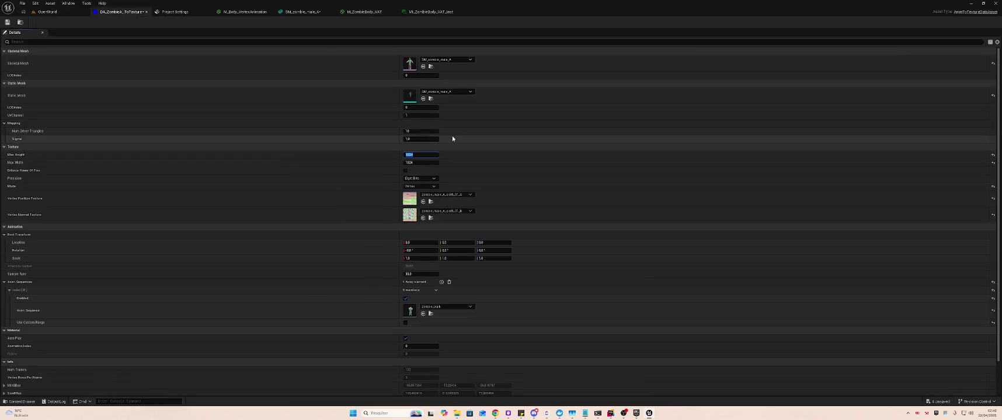
{"action": "type", "text": "8"}
{"action": "key", "text": "Tab"}
{"action": "key", "text": "shift+Tab"}
{"action": "type", "text": "6"}
{"action": "key", "text": "Tab"}
{"action": "type", "text": "40"}
{"action": "key", "text": "Tab"}
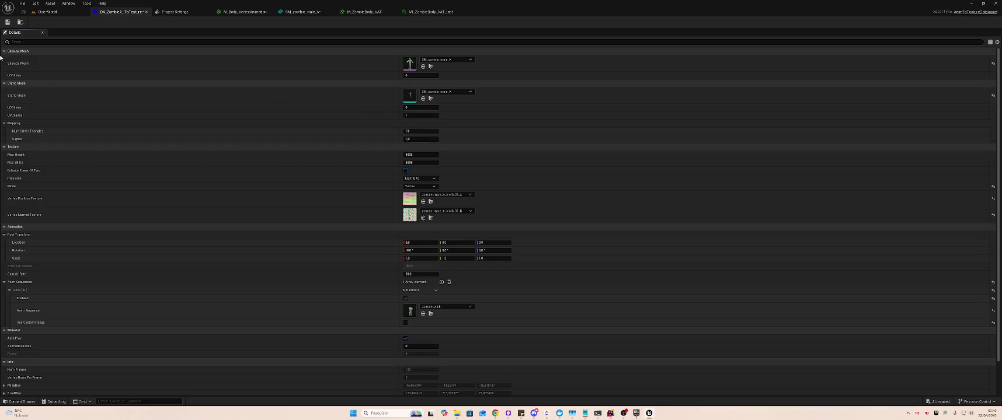
Rerun Animation To Texture at 4096 resolution and open the M_ZombieBody_VAT graph
{"action": "left_click", "coordinate": [46, 11]}
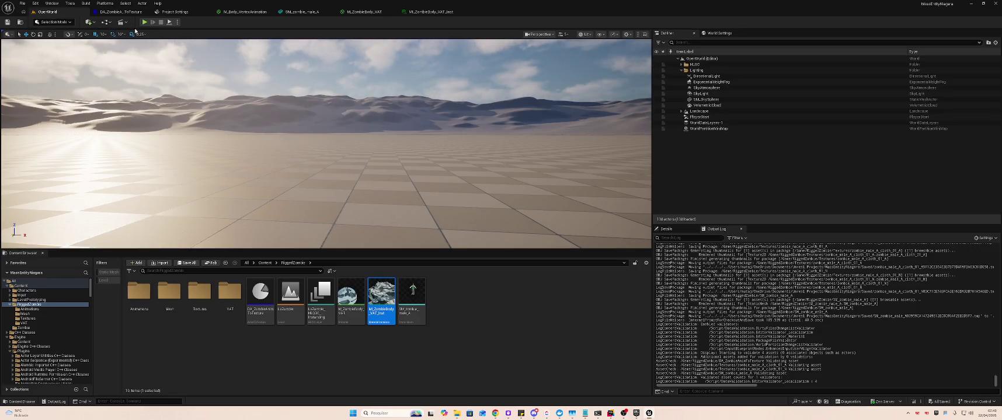
{"action": "left_click", "coordinate": [260, 292]}
{"action": "right_click", "coordinate": [260, 293]}
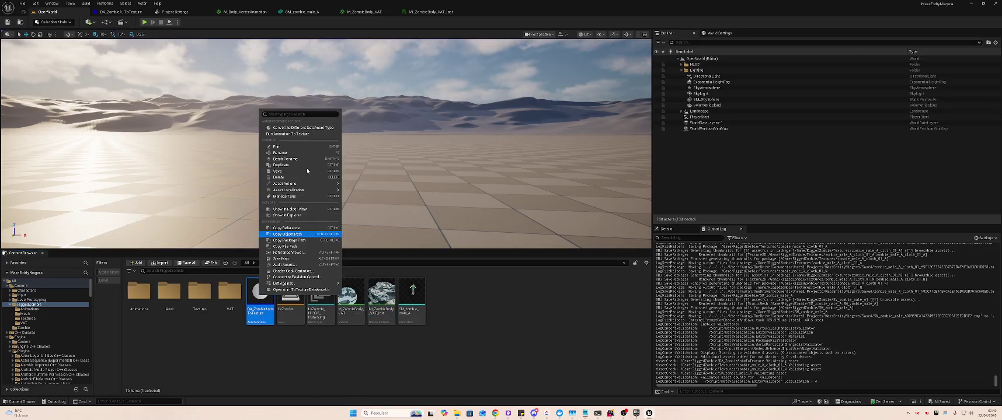
{"action": "left_click", "coordinate": [316, 134]}
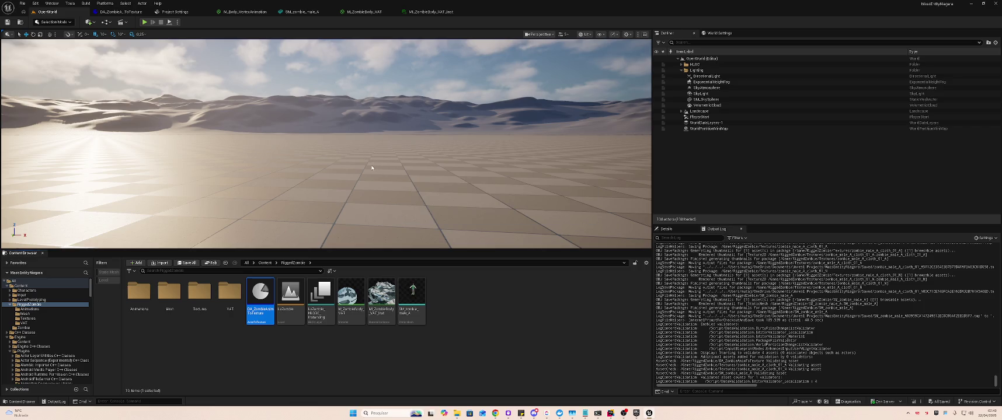
{"action": "double_click", "coordinate": [351, 301]}
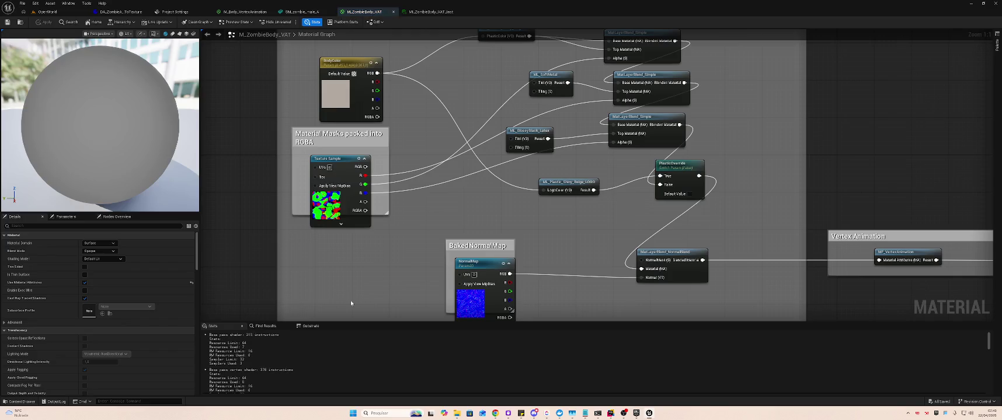
Pan around the M_ZombieBody_VAT graph and bring up its Parameters list
{"action": "mouse_move", "coordinate": [351, 247]}
{"action": "left_mouse_down"}
{"action": "mouse_move", "coordinate": [284, 214]}
{"action": "mouse_move", "coordinate": [227, 206]}
{"action": "mouse_move", "coordinate": [287, 236]}
{"action": "mouse_move", "coordinate": [308, 233]}
{"action": "left_mouse_up"}
{"action": "scroll", "coordinate": [144, 337], "scroll_direction": "down", "scroll_amount": 4}
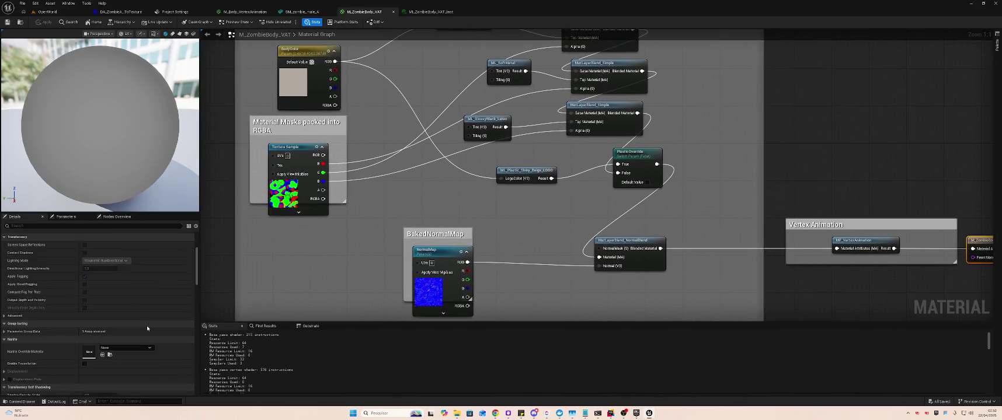
{"action": "scroll", "coordinate": [146, 327], "scroll_direction": "down", "scroll_amount": 3}
{"action": "mouse_move", "coordinate": [199, 281]}
{"action": "left_mouse_down"}
{"action": "mouse_move", "coordinate": [191, 386]}
{"action": "mouse_move", "coordinate": [194, 142]}
{"action": "left_mouse_up"}
{"action": "left_click", "coordinate": [99, 216]}
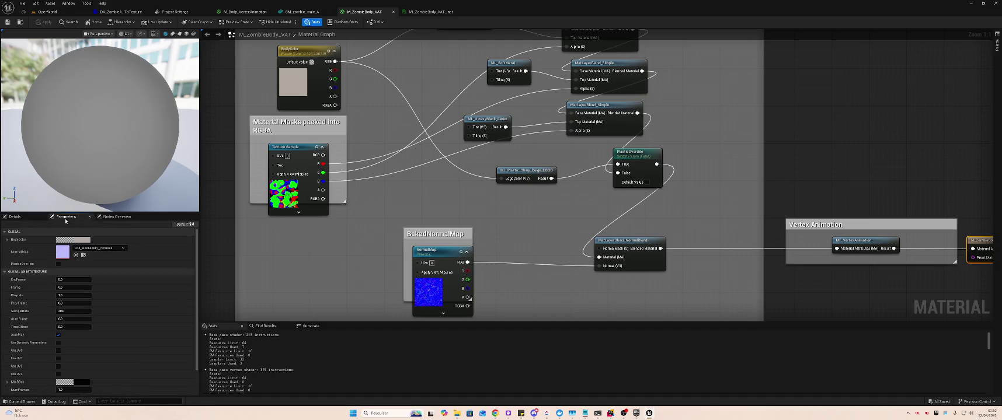
{"action": "left_click", "coordinate": [14, 217]}
{"action": "left_click", "coordinate": [66, 217]}
{"action": "left_click_drag", "start_coordinate": [221, 227], "coordinate": [300, 223]}
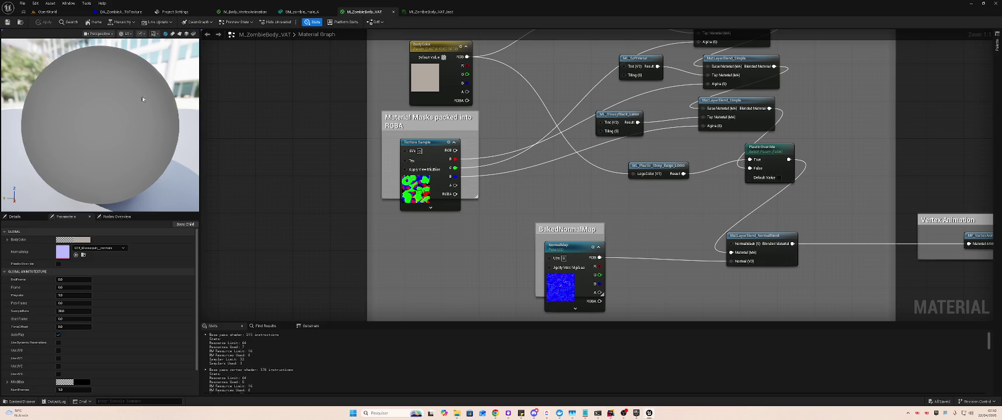
Set the NormalMap parameter to zombie_male_A_cloth_01_N and save the material
{"action": "left_click", "coordinate": [115, 252]}
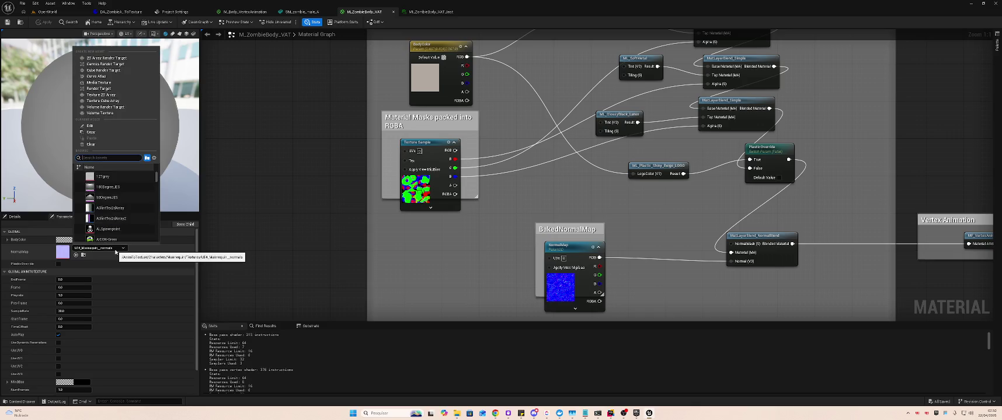
{"action": "scroll", "coordinate": [122, 199], "scroll_direction": "down", "scroll_amount": 3}
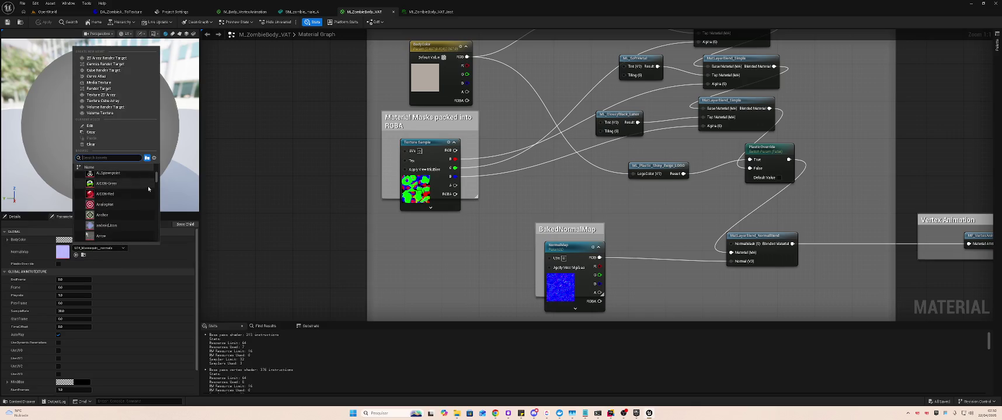
{"action": "type", "text": "zombie"}
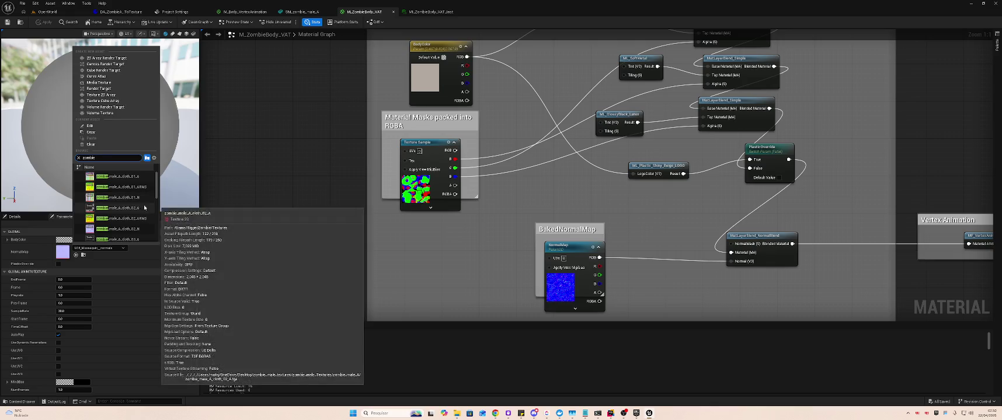
{"action": "left_click", "coordinate": [145, 198]}
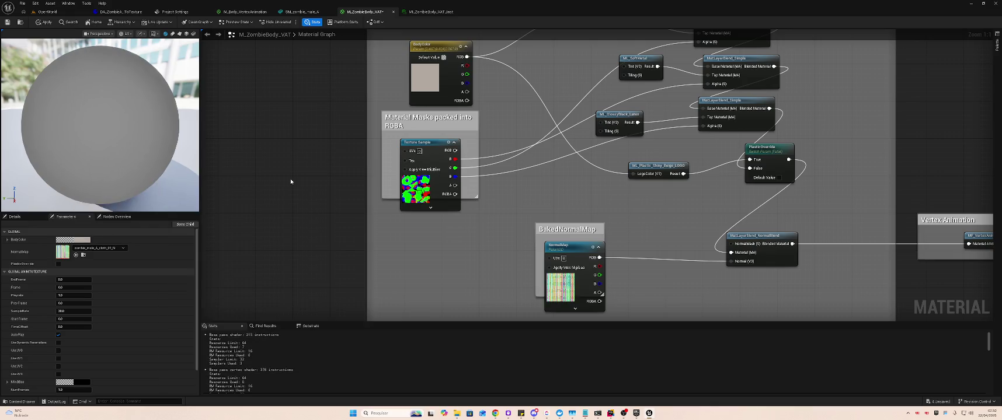
{"action": "key", "text": "ctrl+s"}
{"action": "left_click", "coordinate": [48, 11]}
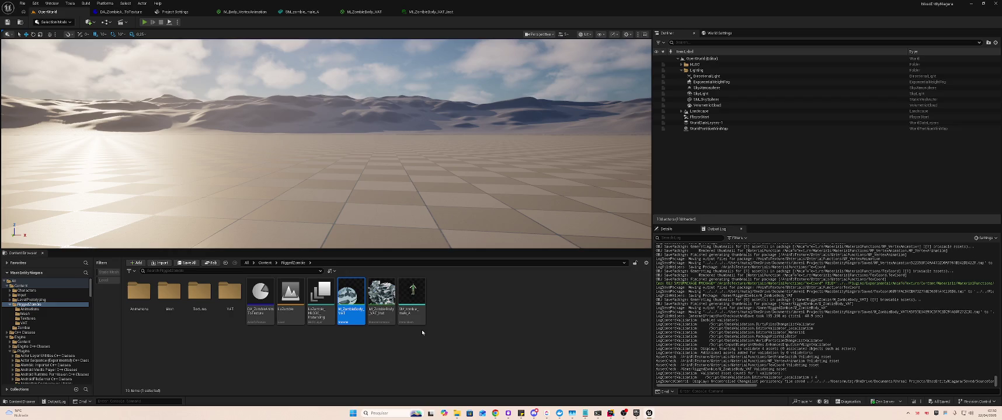
Test-play the level, then place a SM_zombie_male_A actor and delete it
{"action": "key", "text": "alt+p"}
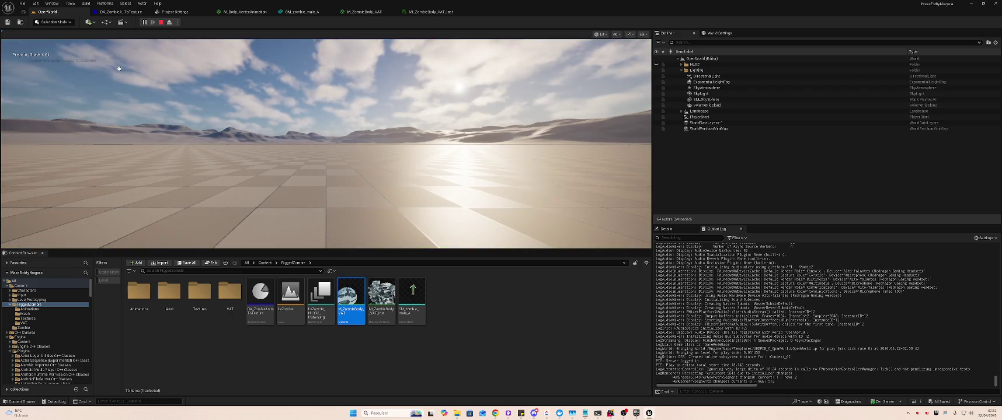
{"action": "left_click", "coordinate": [161, 21]}
{"action": "left_click_drag", "start_coordinate": [181, 41], "coordinate": [228, 46]}
{"action": "left_click_drag", "start_coordinate": [194, 197], "coordinate": [194, 197]}
{"action": "left_click", "coordinate": [411, 295]}
{"action": "mouse_move", "coordinate": [370, 236]}
{"action": "left_mouse_down"}
{"action": "mouse_move", "coordinate": [358, 209]}
{"action": "mouse_move", "coordinate": [357, 225]}
{"action": "left_mouse_up"}
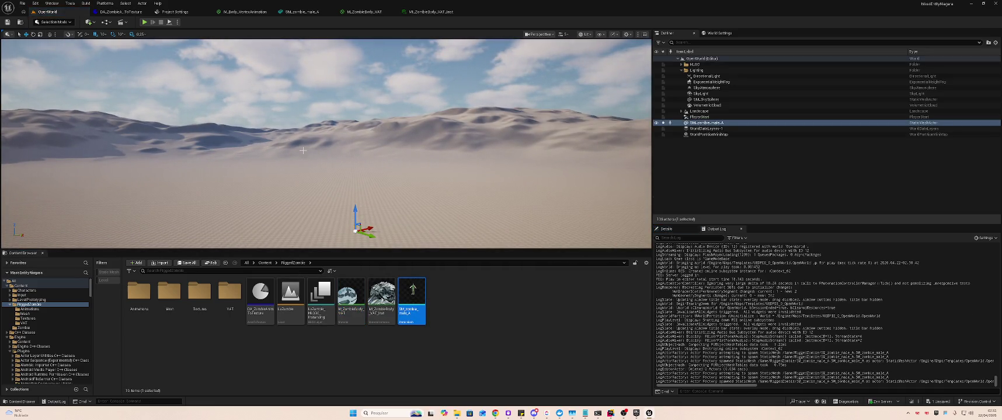
{"action": "key", "text": "Delete"}
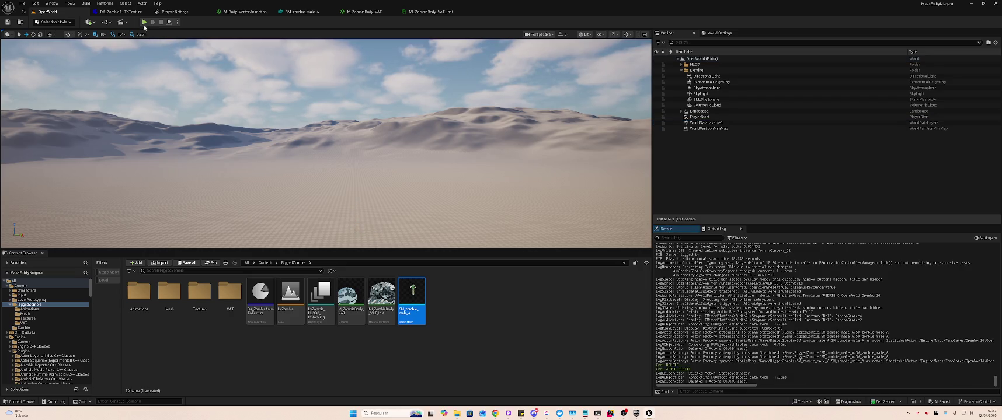
Place SM_zombie_male_A again rotated -90° to face the camera, save the level, and test-play
{"action": "key", "text": "alt+p"}
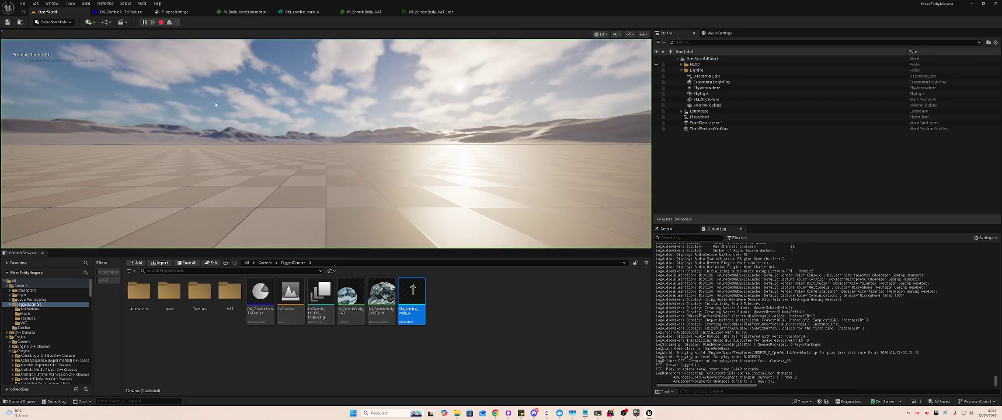
{"action": "key", "text": "Escape"}
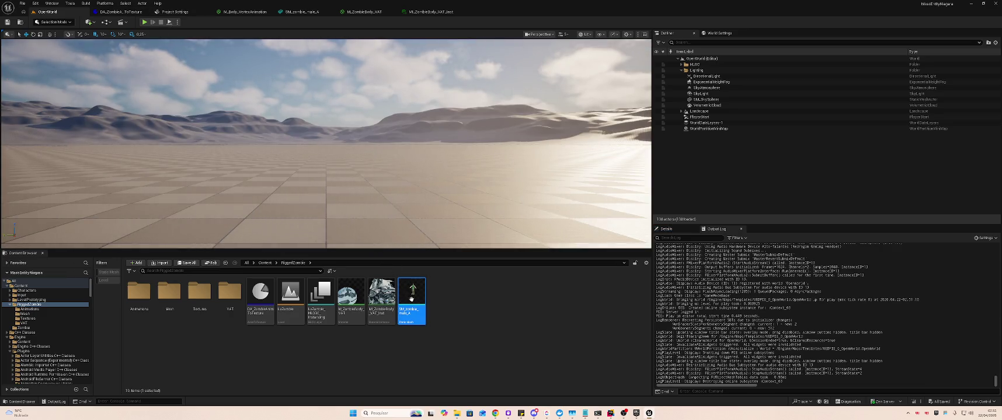
{"action": "mouse_move", "coordinate": [412, 297]}
{"action": "left_mouse_down"}
{"action": "mouse_move", "coordinate": [327, 174]}
{"action": "mouse_move", "coordinate": [369, 189]}
{"action": "left_mouse_up"}
{"action": "key", "text": "e"}
{"action": "key", "text": "ctrl+s"}
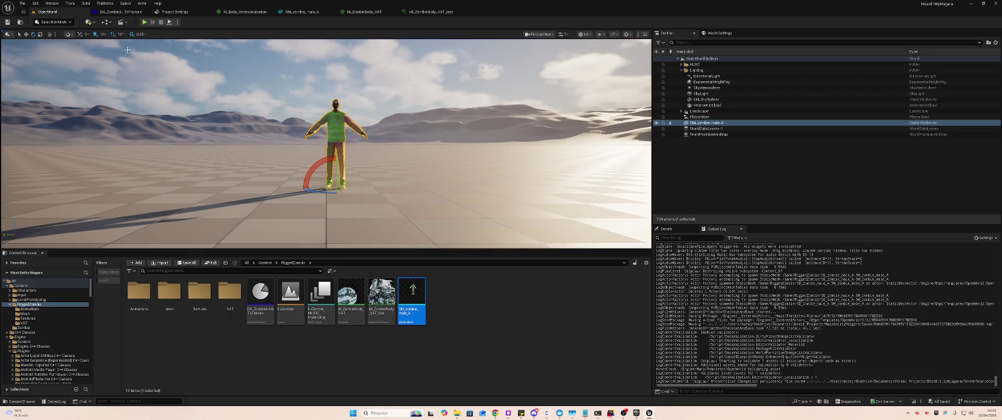
{"action": "key", "text": "alt+p"}
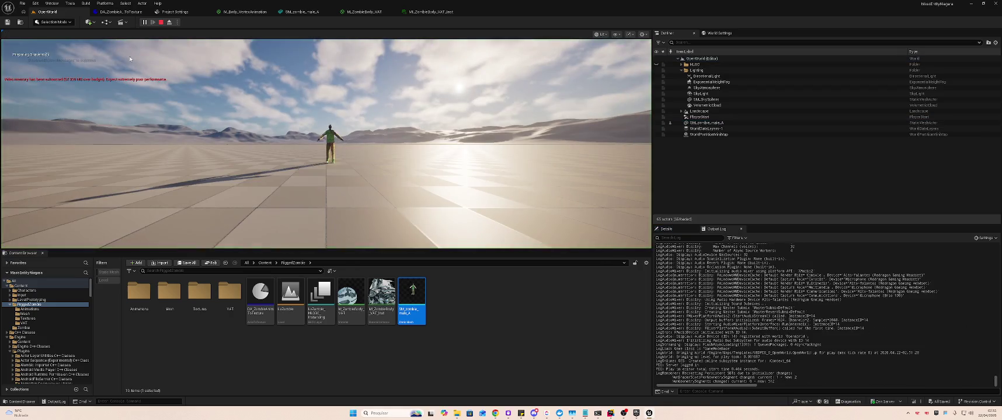
{"action": "key", "text": "Escape"}
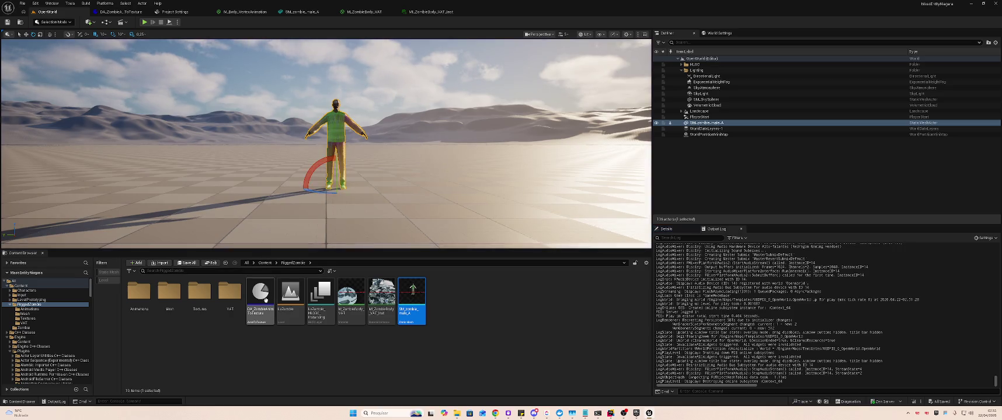
Rerun DA_ZombieAnimToTexture's action and test-play the level to check the zombie
{"action": "left_click", "coordinate": [261, 295]}
{"action": "right_click", "coordinate": [266, 299]}
{"action": "left_click", "coordinate": [298, 139]}
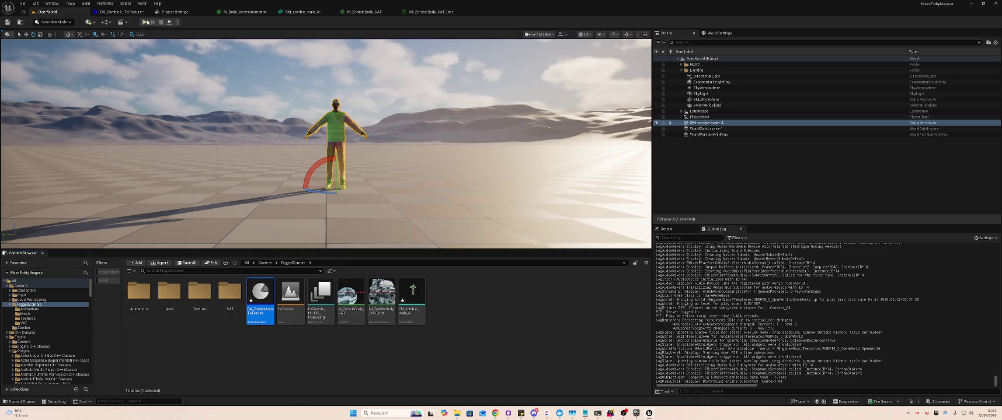
{"action": "left_click", "coordinate": [146, 23]}
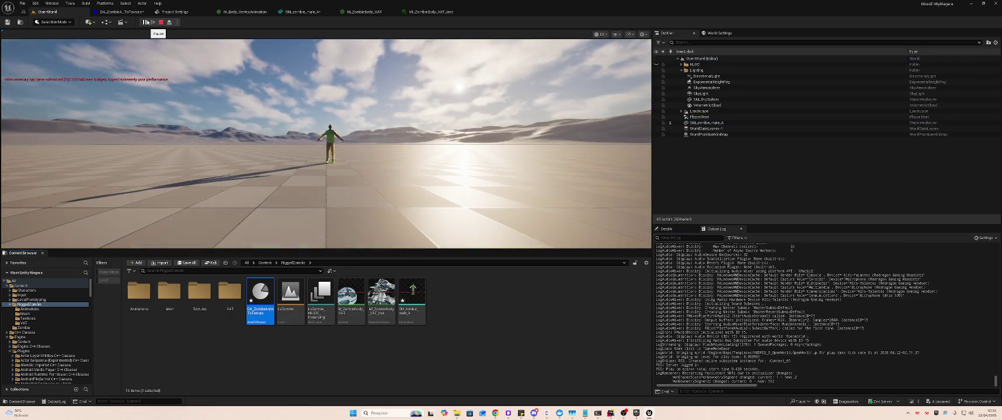
{"action": "key", "text": "Escape"}
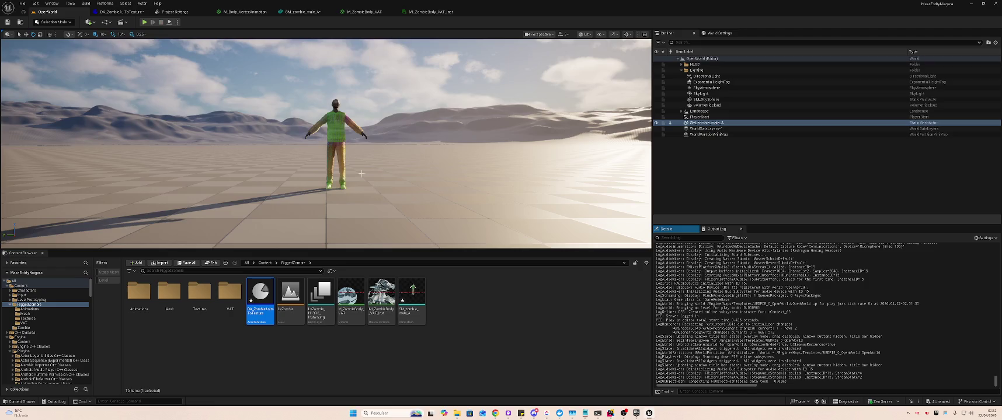
{"action": "left_click", "coordinate": [419, 296]}
{"action": "double_click", "coordinate": [419, 295]}
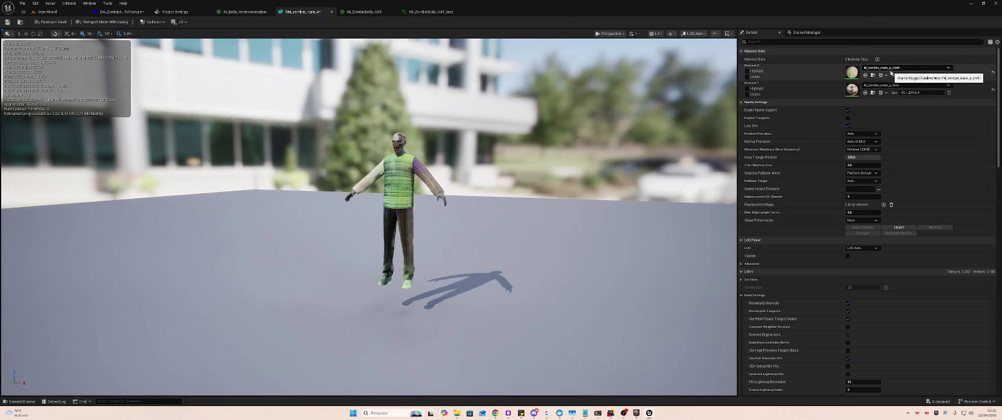
Browse the first slot's material list and select ML_ZombieBody_VAT_Inst in the Content Browser
{"action": "left_click", "coordinate": [917, 67]}
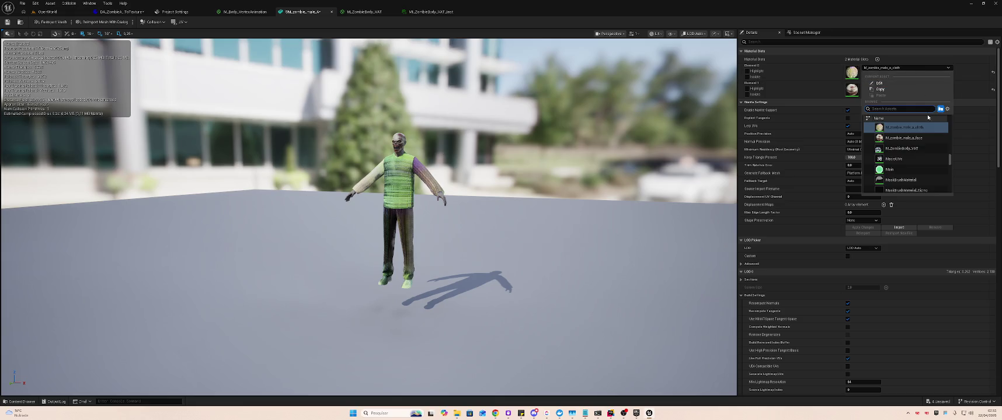
{"action": "mouse_move", "coordinate": [924, 149]}
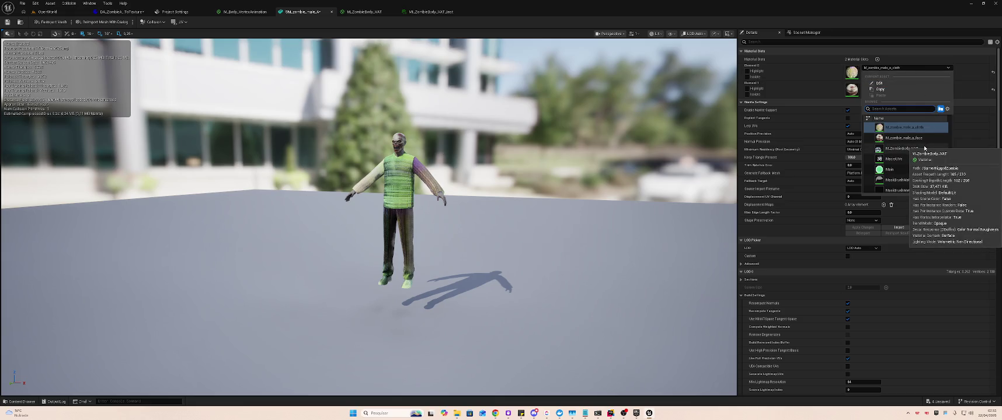
{"action": "scroll", "coordinate": [915, 126], "scroll_direction": "up", "scroll_amount": 5}
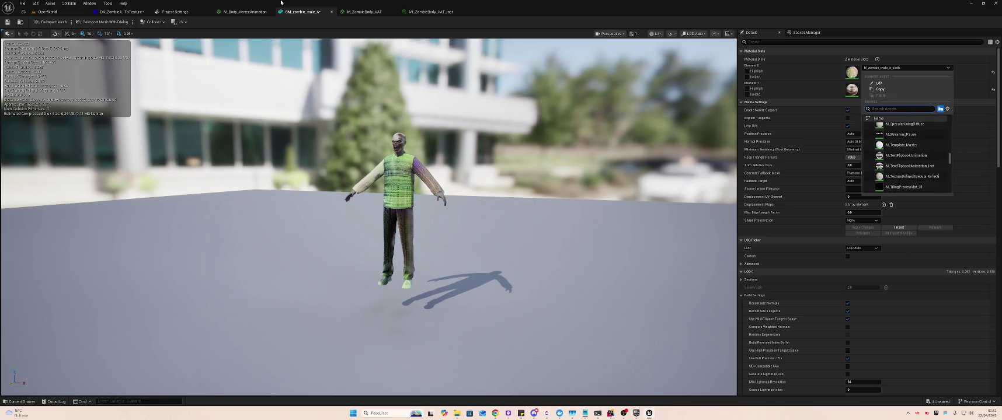
{"action": "left_click", "coordinate": [47, 12]}
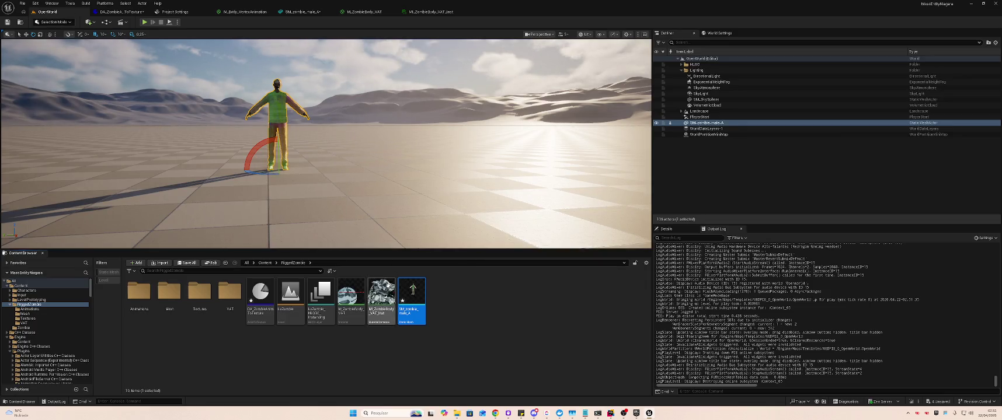
{"action": "left_click", "coordinate": [382, 295]}
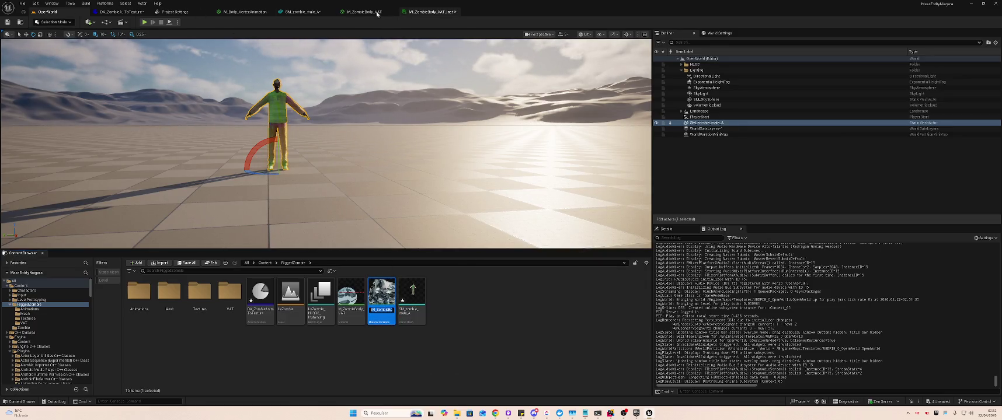
{"action": "left_click", "coordinate": [290, 13]}
Assign ML_ZombieBody_VAT_Inst to both material slots of SM_zombie_male_A and save the mesh
{"action": "left_click", "coordinate": [905, 68]}
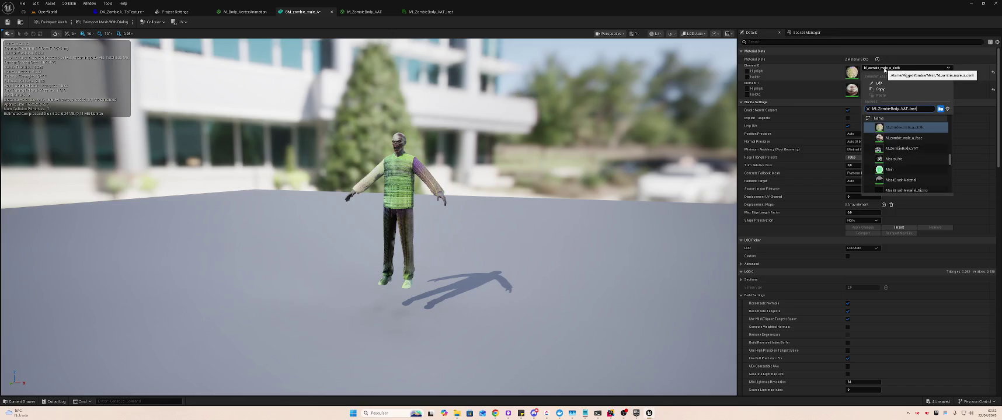
{"action": "left_click", "coordinate": [904, 127]}
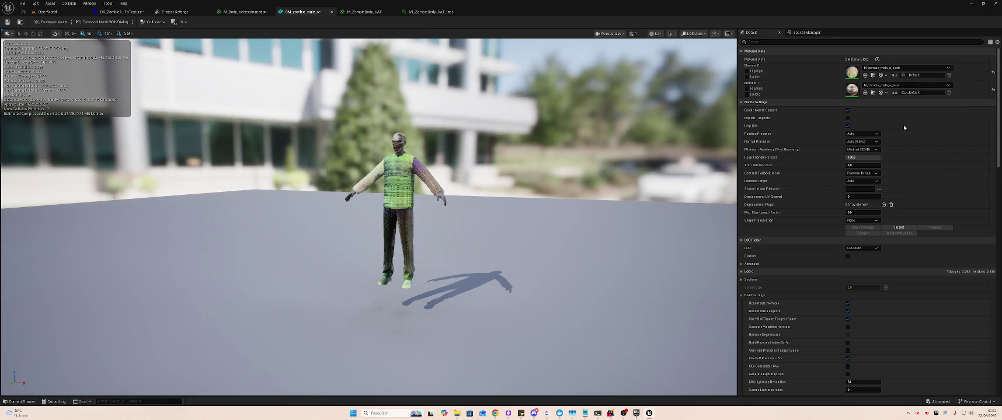
{"action": "left_click", "coordinate": [906, 85]}
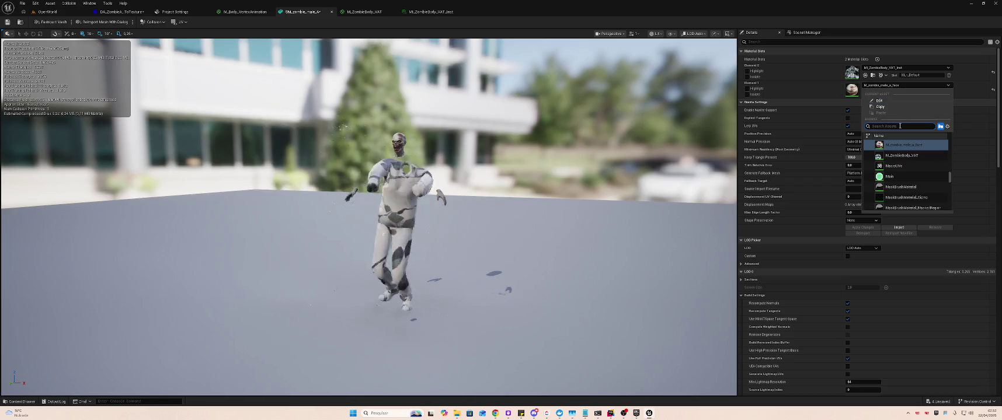
{"action": "type", "text": "ML_ZombieBody_VAT_Inst"}
{"action": "left_click", "coordinate": [900, 146]}
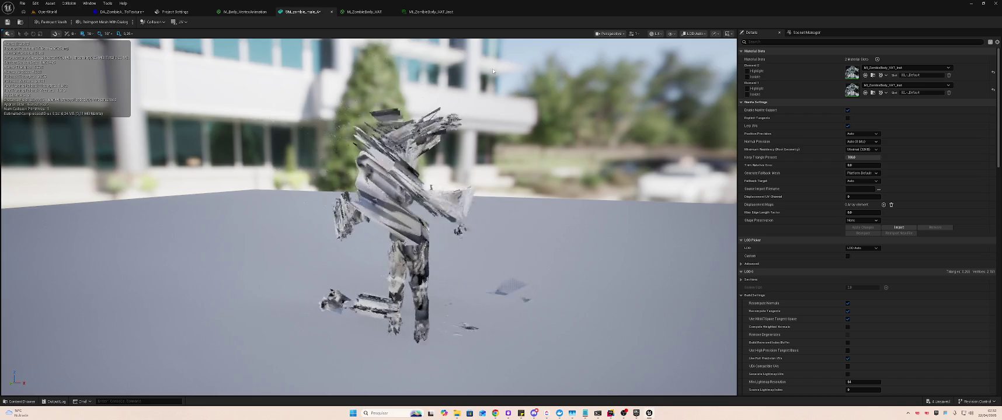
{"action": "key", "text": "ctrl+s"}
{"action": "left_click", "coordinate": [56, 11]}
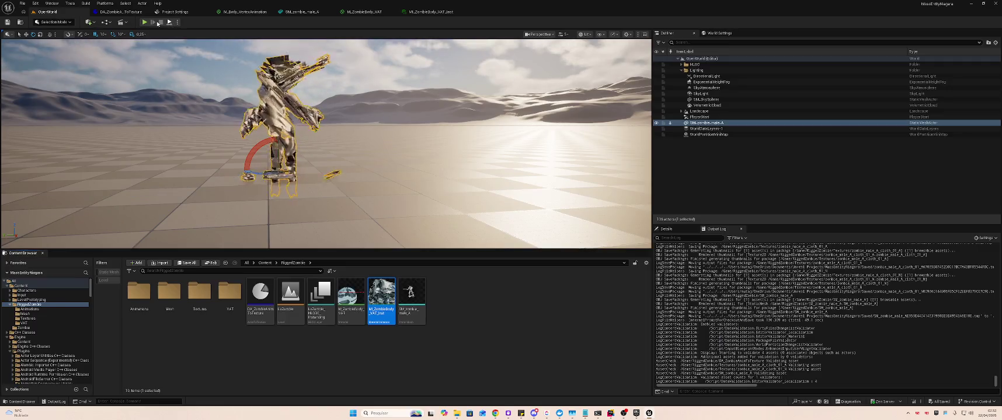
Test-play the animating zombie, then open DA_ZombieAnimToTexture to view its mesh and texture settings
{"action": "key", "text": "alt+p"}
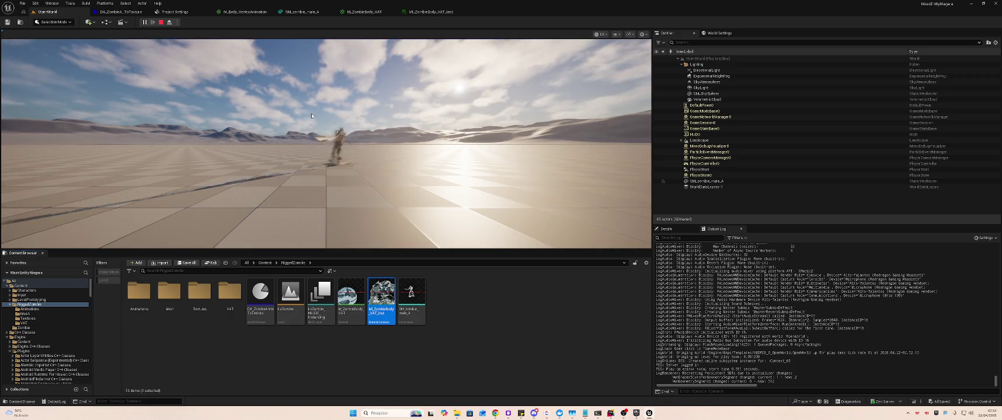
{"action": "key", "text": "Escape"}
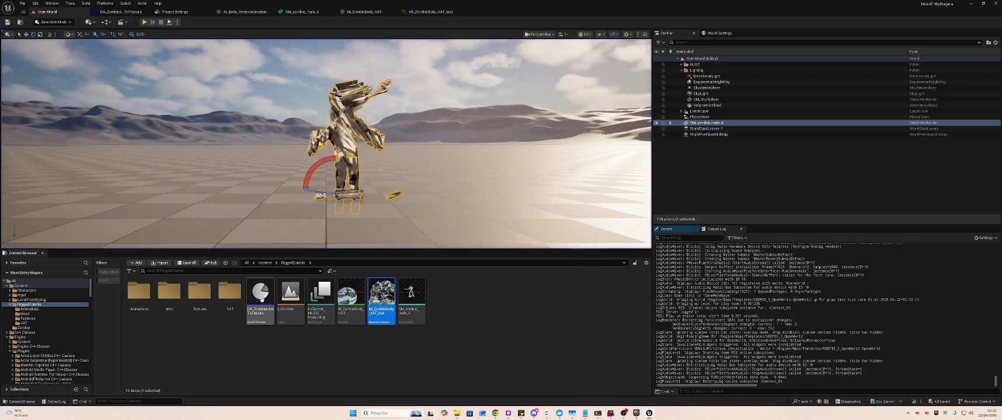
{"action": "double_click", "coordinate": [262, 299]}
{"action": "left_click", "coordinate": [55, 14]}
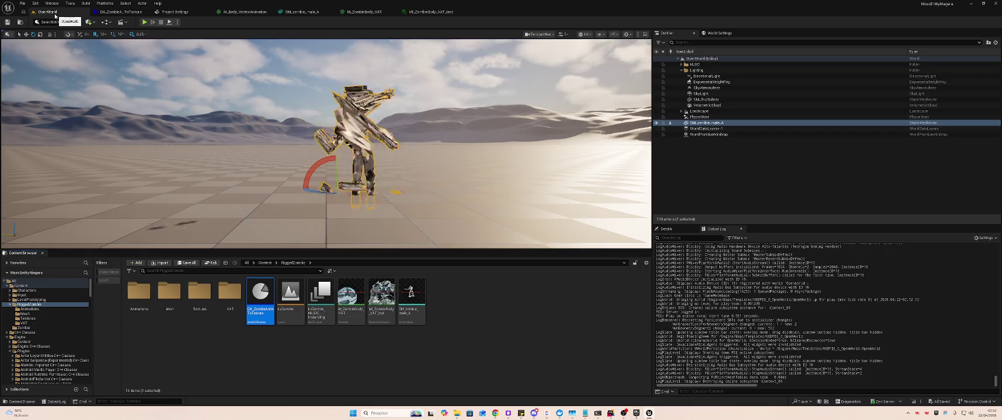
{"action": "left_click", "coordinate": [120, 12]}
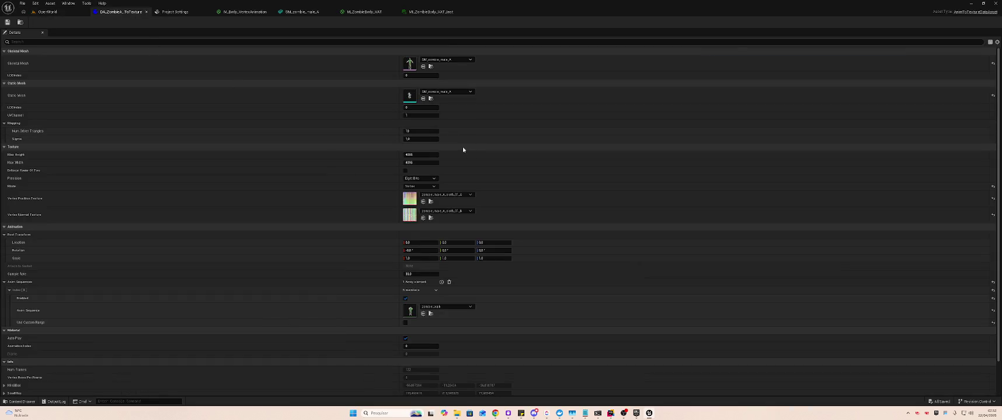
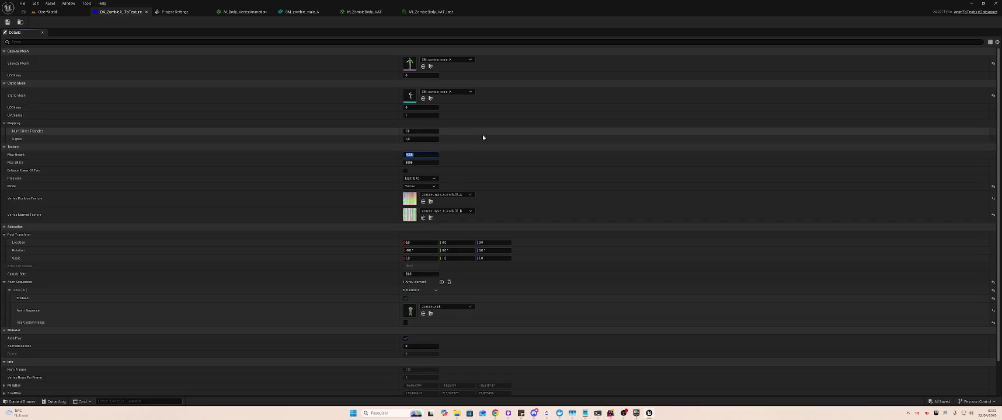
Open the zombie_male_cloth_03_A texture from the RiggedZombie Textures folder in the texture editor
{"action": "left_click", "coordinate": [47, 12]}
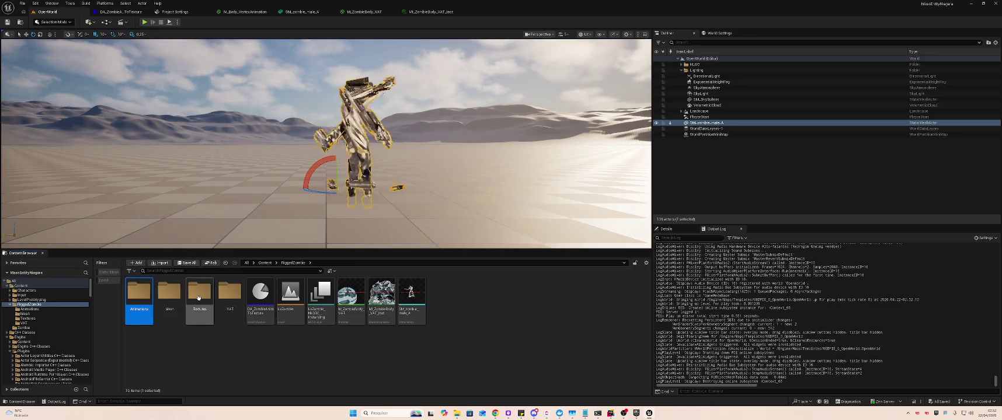
{"action": "double_click", "coordinate": [199, 292]}
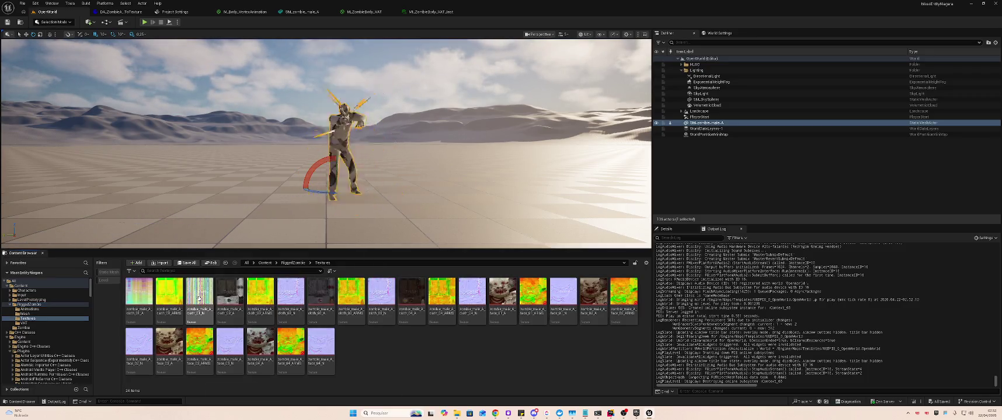
{"action": "double_click", "coordinate": [318, 289]}
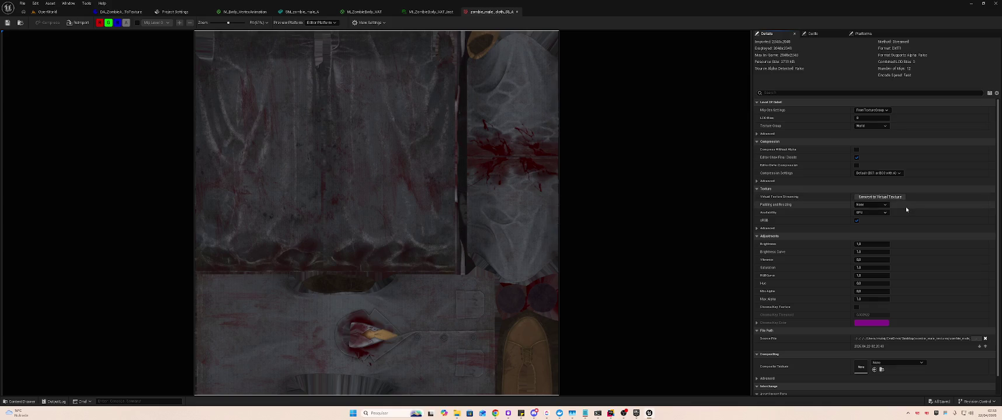
Open the zombie_male_cloth_01_A texture and compare it against cloth_03_A
{"action": "left_click", "coordinate": [47, 12]}
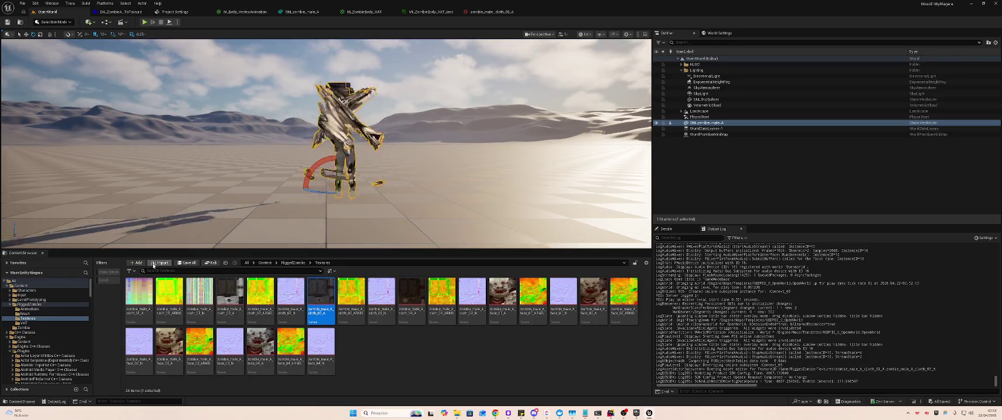
{"action": "double_click", "coordinate": [139, 303]}
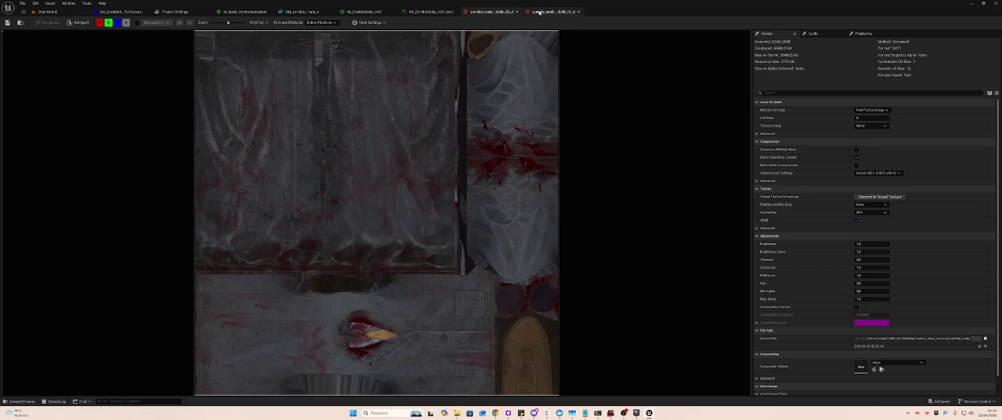
{"action": "left_click", "coordinate": [543, 12]}
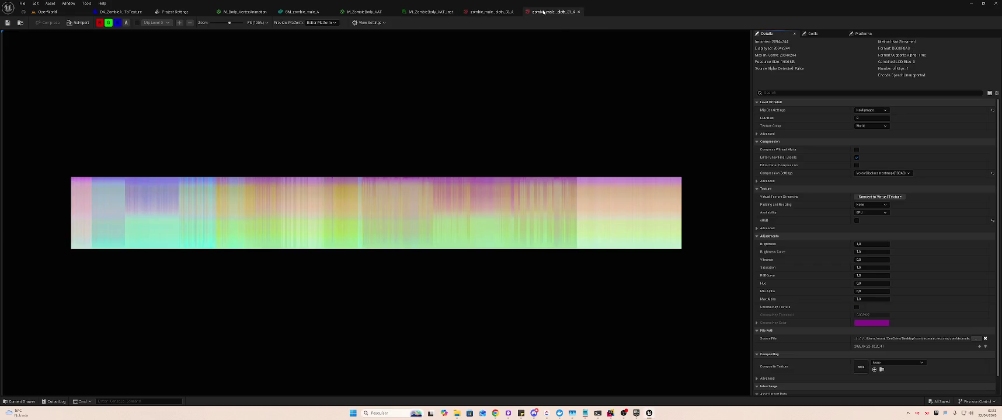
{"action": "left_click", "coordinate": [480, 12]}
{"action": "left_click", "coordinate": [543, 11]}
{"action": "left_click", "coordinate": [579, 11]}
{"action": "left_click", "coordinate": [47, 12]}
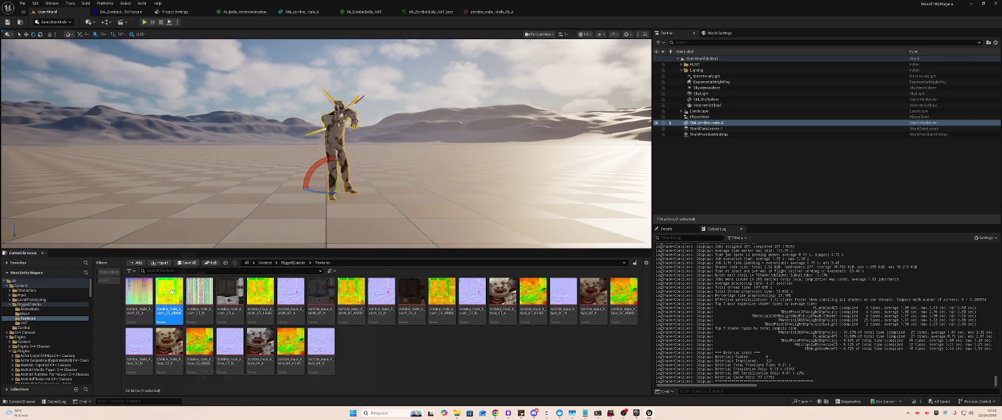
Reopen cloth_01_A, compare it with cloth_03_A again, then close it and return to OpenWorld
{"action": "double_click", "coordinate": [140, 296]}
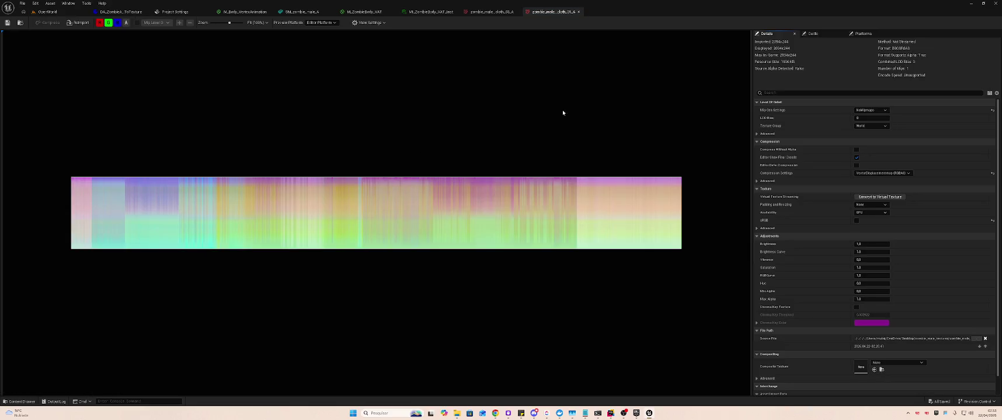
{"action": "left_click", "coordinate": [486, 12]}
{"action": "left_click", "coordinate": [547, 12]}
{"action": "middle_click", "coordinate": [548, 11]}
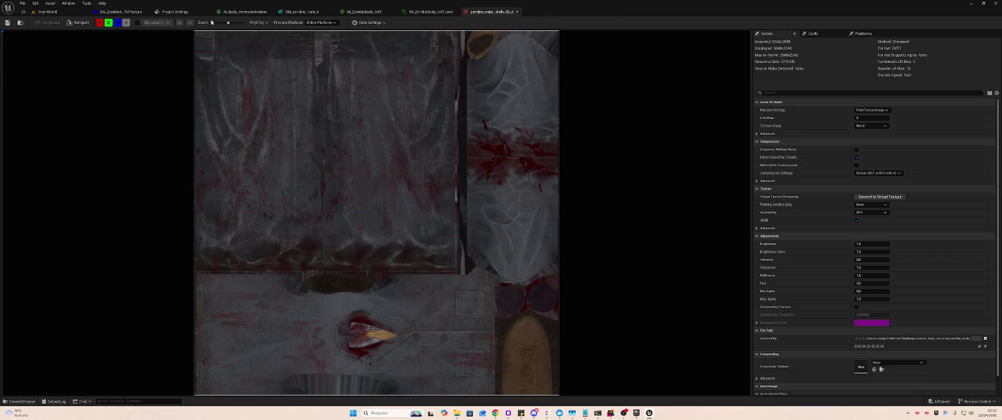
{"action": "left_click", "coordinate": [59, 15]}
{"action": "key", "text": "alt+Tab"}
{"action": "key", "text": "alt+Tab"}
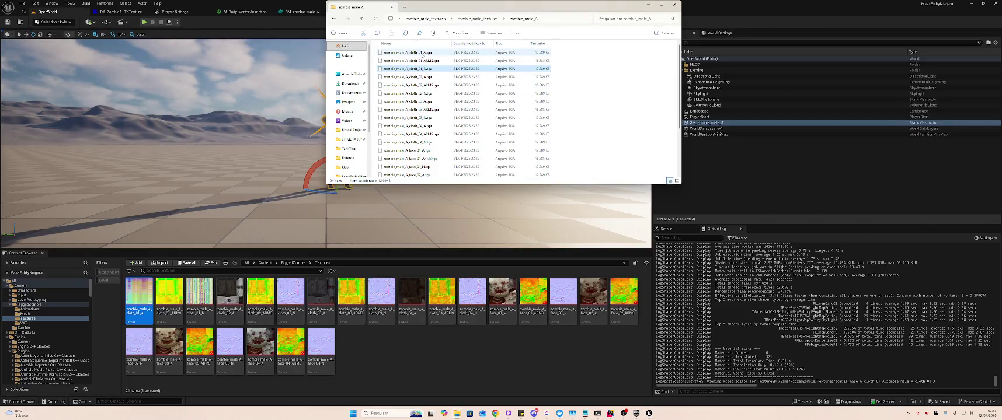
Import cloth_01_A.tga and cloth_01_N from Explorer into the zombie's Textures folder
{"action": "left_click", "coordinate": [431, 53], "text": "ctrl"}
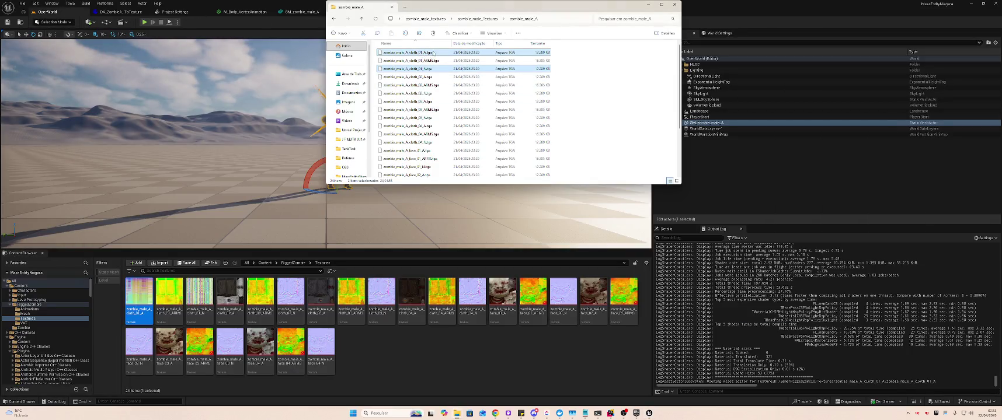
{"action": "left_click_drag", "start_coordinate": [378, 352], "coordinate": [378, 352]}
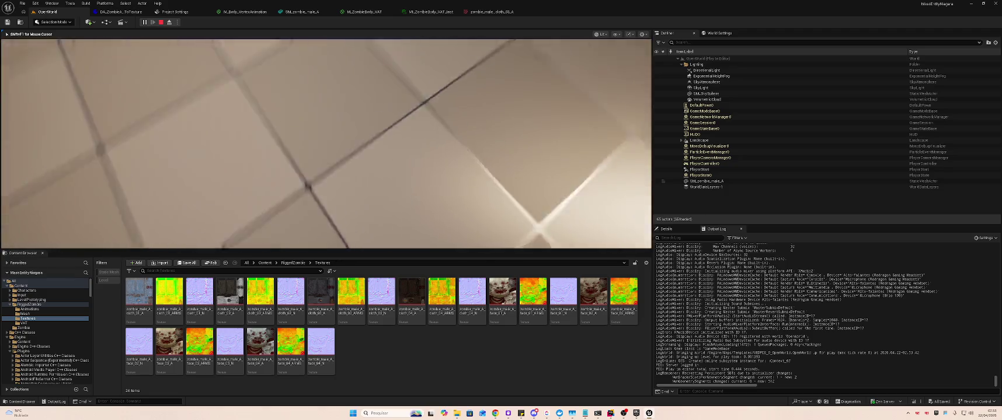
Show the stat unit performance readout during play, then stop the session
{"action": "key", "text": "super"}
{"action": "key", "text": "super"}
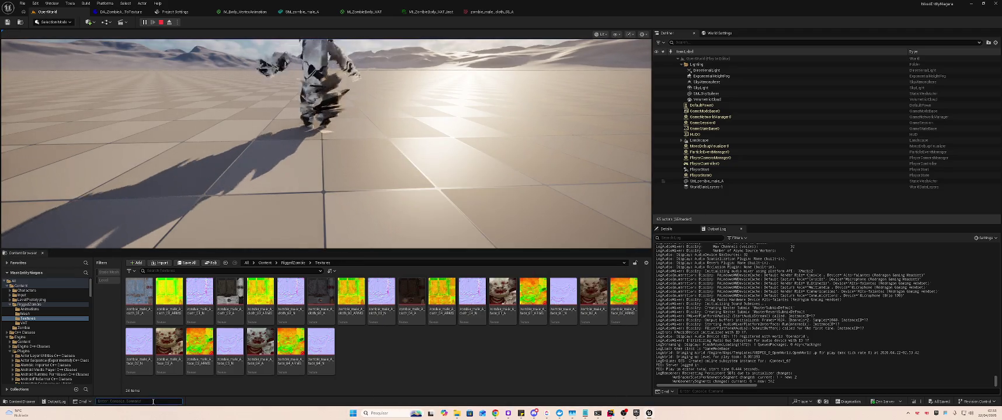
{"action": "type", "text": "stat unit"}
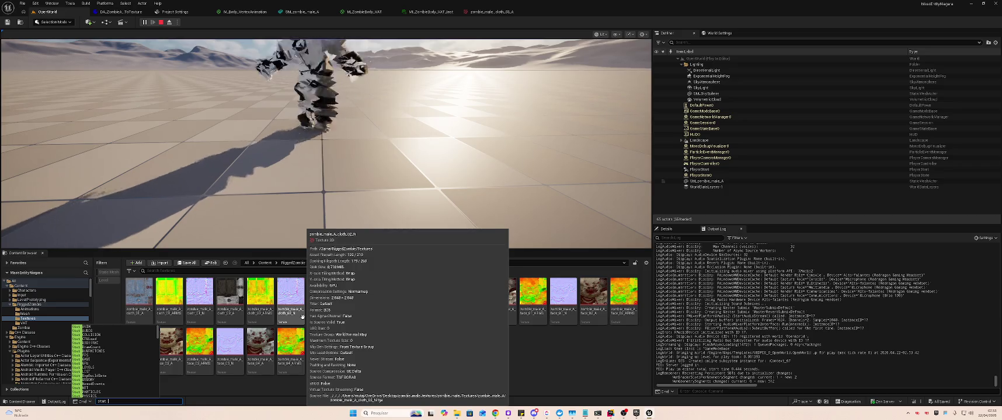
{"action": "key", "text": "Return"}
{"action": "left_click", "coordinate": [473, 222]}
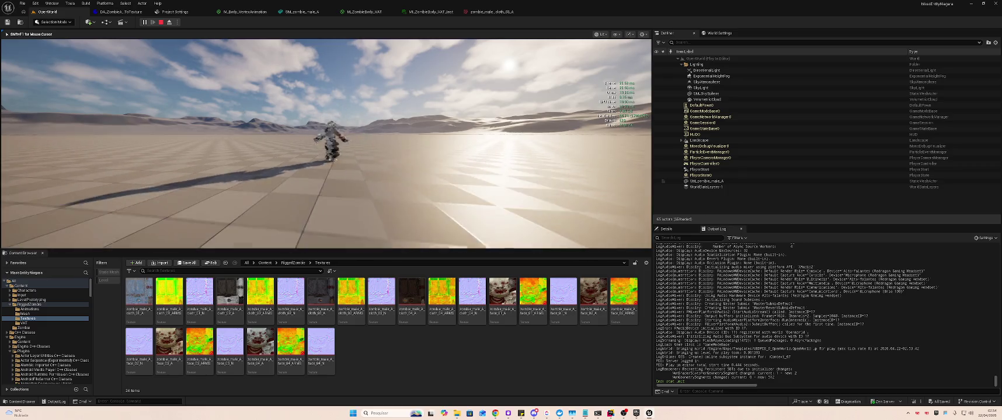
{"action": "key", "text": "Escape"}
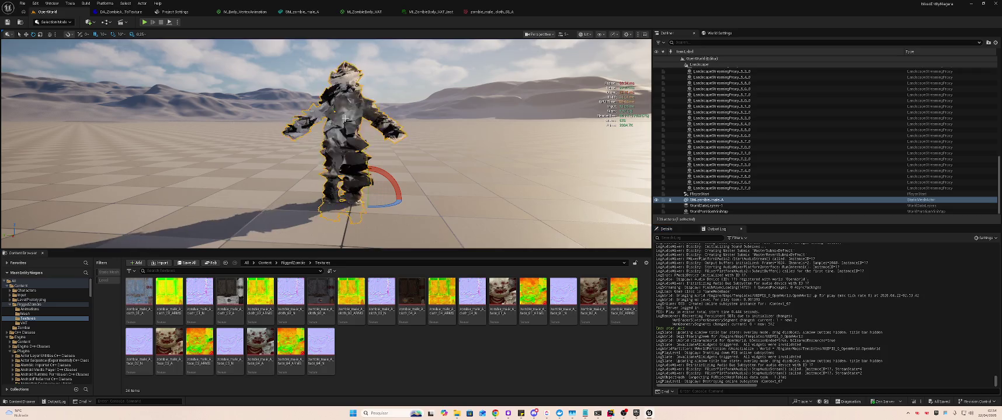
Delete the zombie actor, play-test without it, undo the deletion, and show RiggedZombie
{"action": "key", "text": "Delete"}
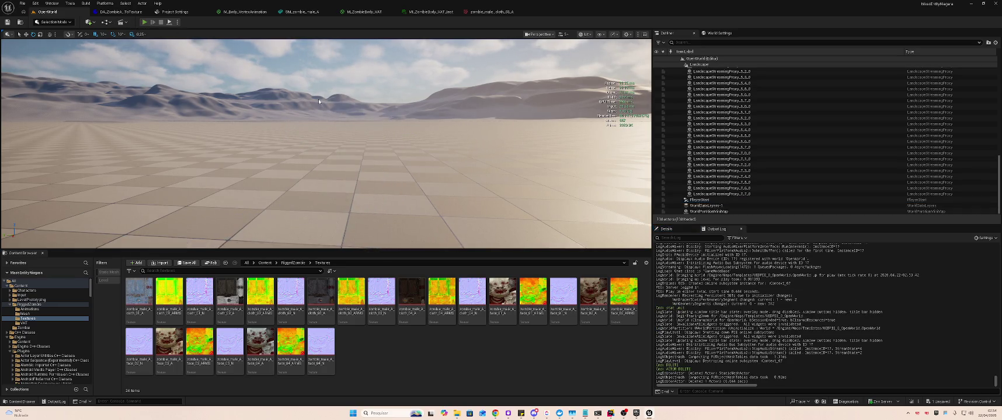
{"action": "key", "text": "alt+p"}
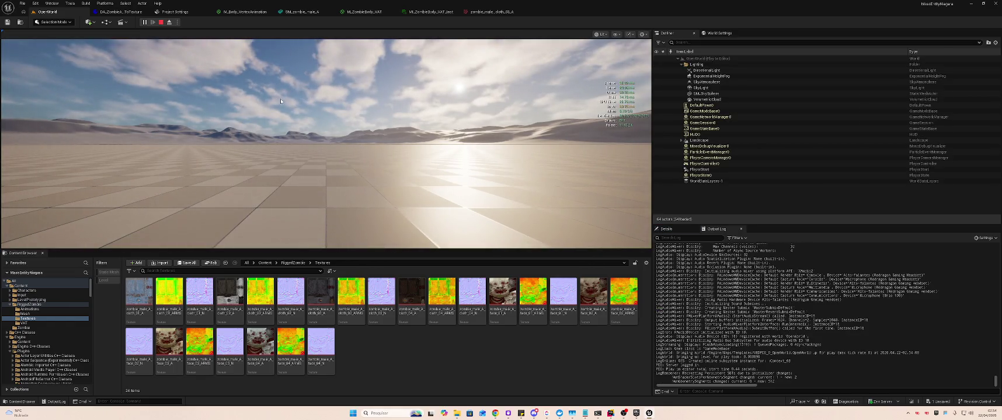
{"action": "key", "text": "Escape"}
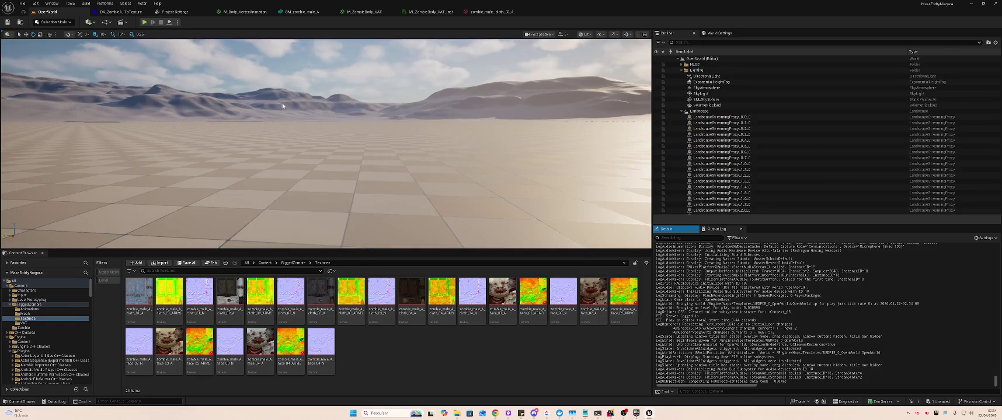
{"action": "key", "text": "ctrl+z"}
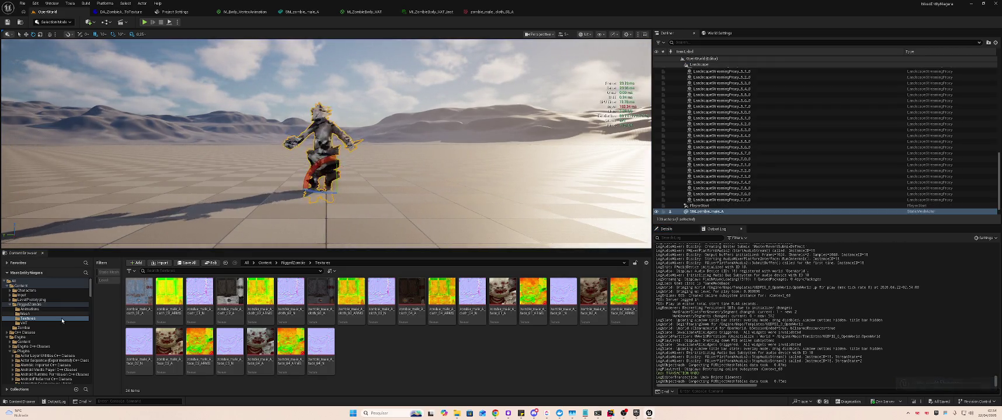
{"action": "left_click", "coordinate": [32, 304]}
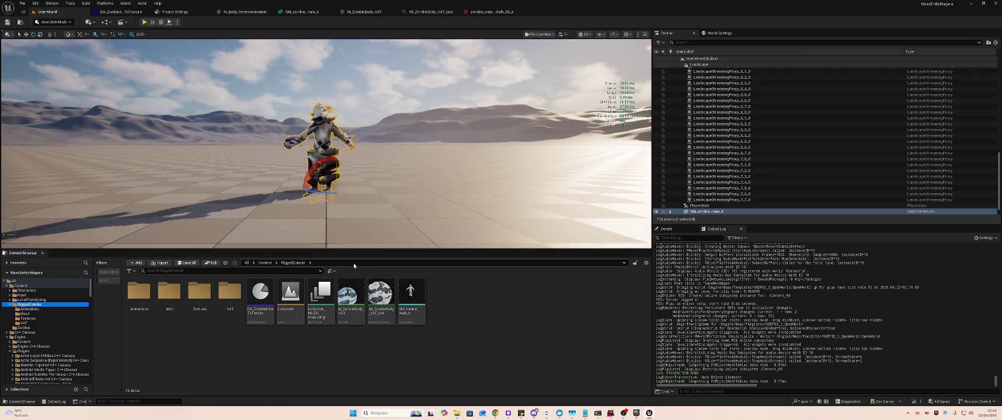
Inspect SM_zombie_male_A's Nanite position precision, leaving it at Auto
{"action": "double_click", "coordinate": [411, 292]}
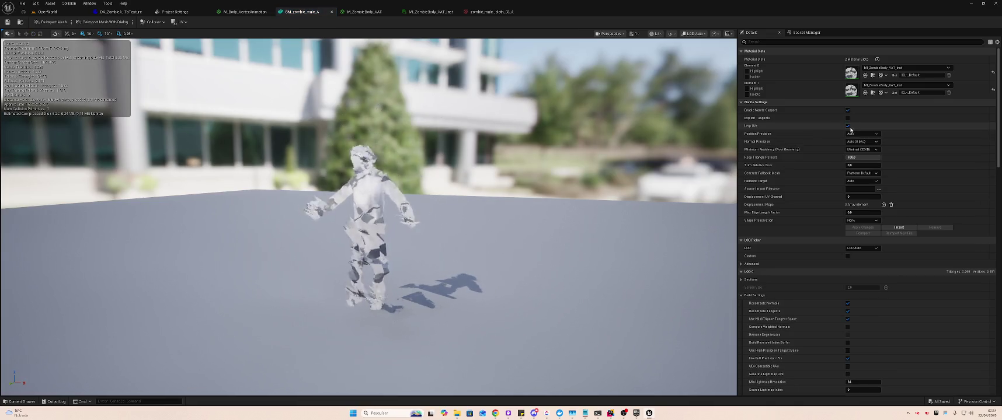
{"action": "left_click", "coordinate": [861, 134]}
{"action": "left_click", "coordinate": [851, 139]}
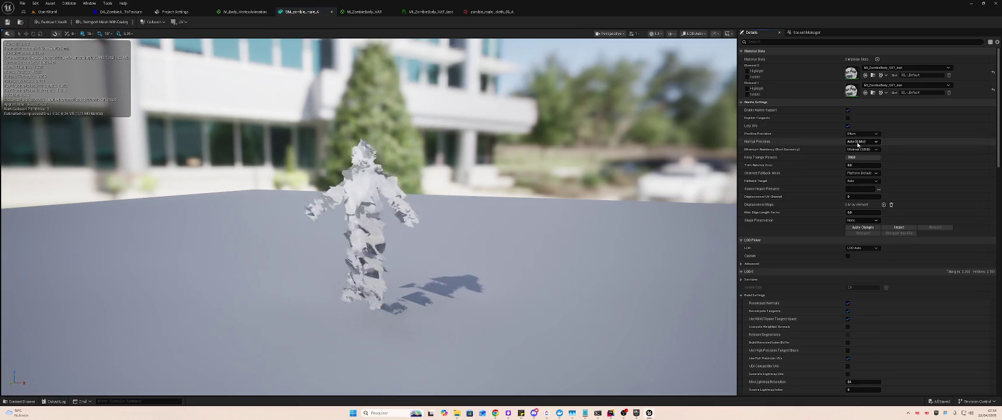
{"action": "left_click", "coordinate": [861, 134]}
{"action": "left_click", "coordinate": [771, 140]}
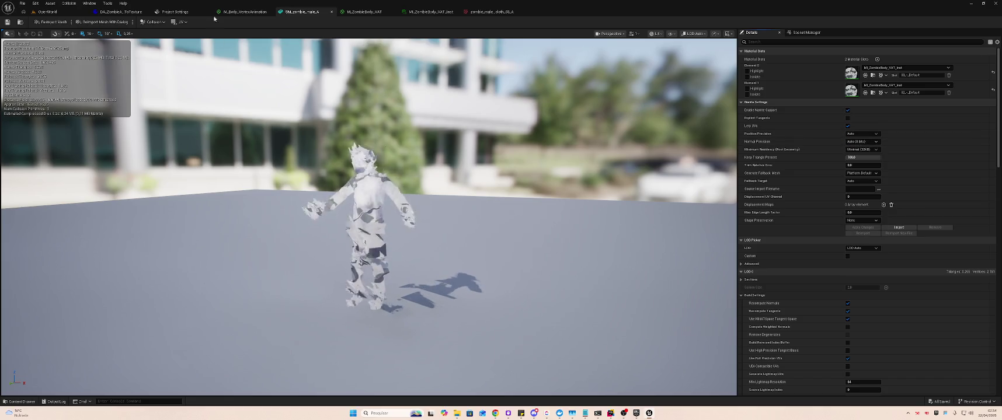
{"action": "left_click", "coordinate": [120, 12]}
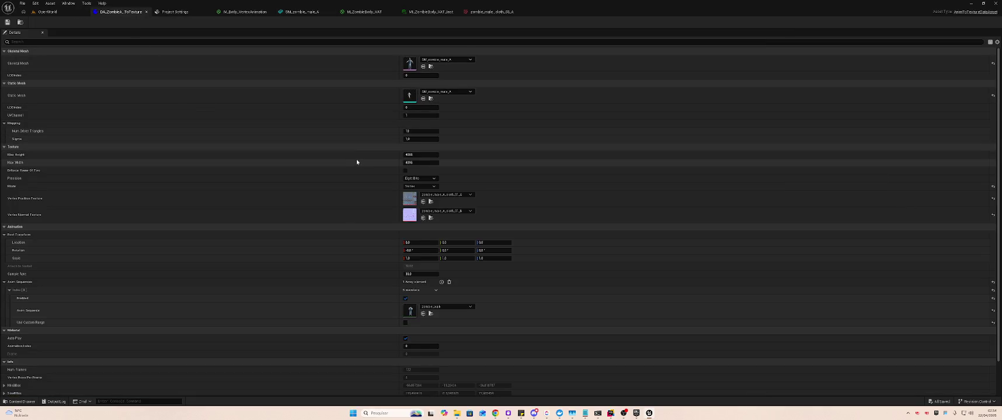
{"action": "key", "text": "alt+Tab"}
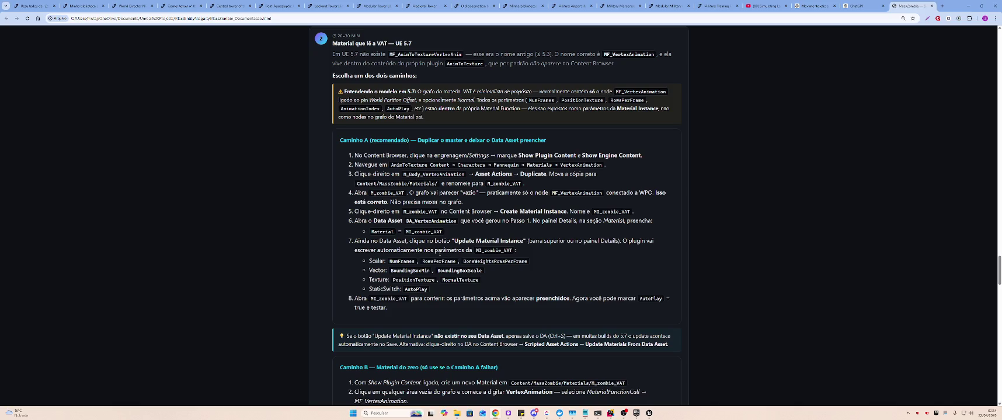
Read the guide's Caminho A and Caminho B routes for creating the M_zombie_VAT material
{"action": "scroll", "coordinate": [471, 249], "scroll_direction": "down", "scroll_amount": 3}
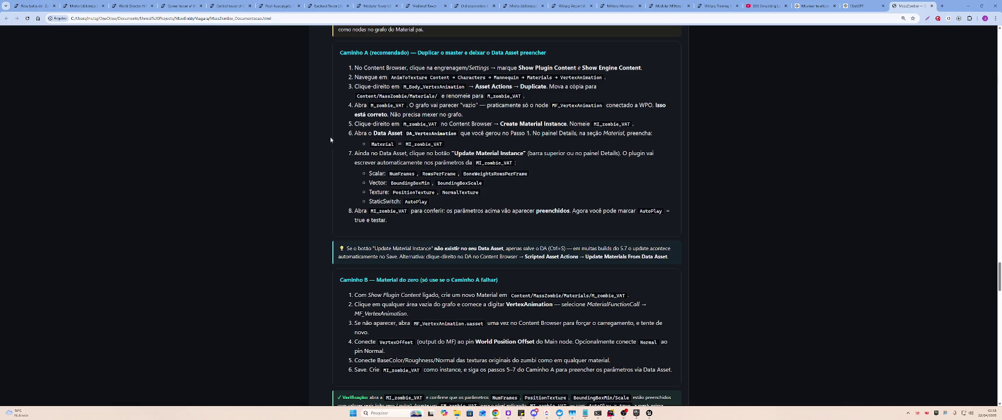
{"action": "key", "text": "alt+Tab"}
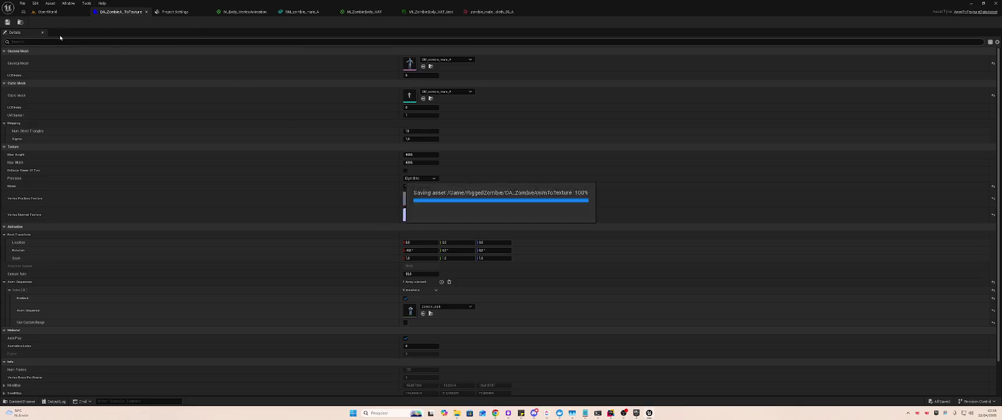
Preview the zombie_male_cloth_01_A texture, then close both cloth texture views
{"action": "left_click", "coordinate": [46, 11]}
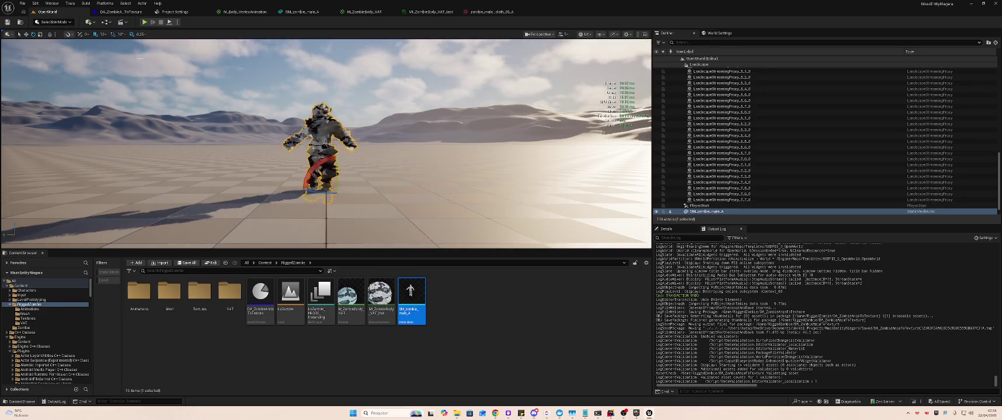
{"action": "left_click", "coordinate": [121, 12]}
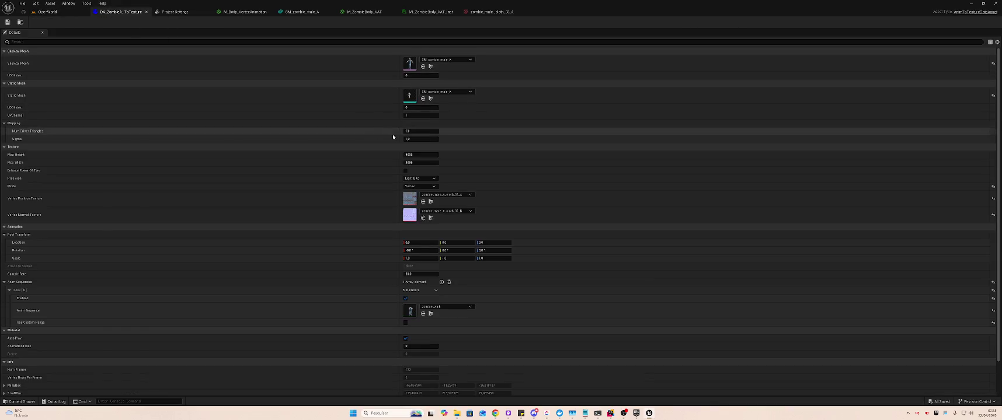
{"action": "left_click", "coordinate": [430, 201]}
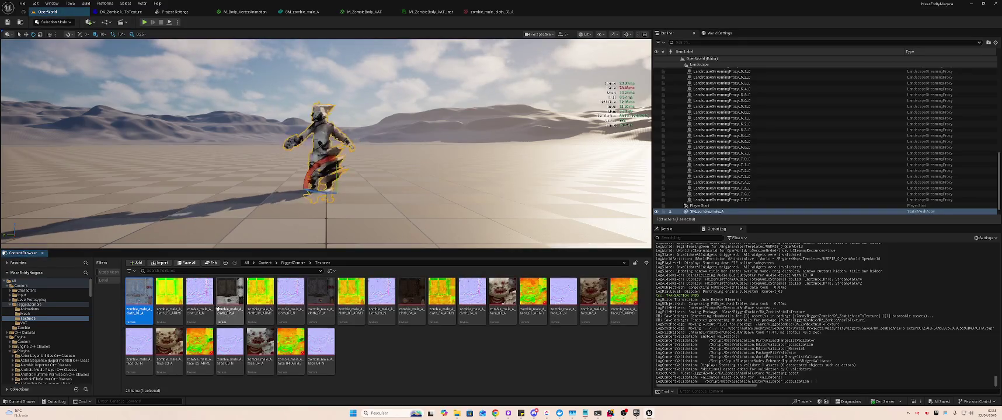
{"action": "double_click", "coordinate": [412, 292]}
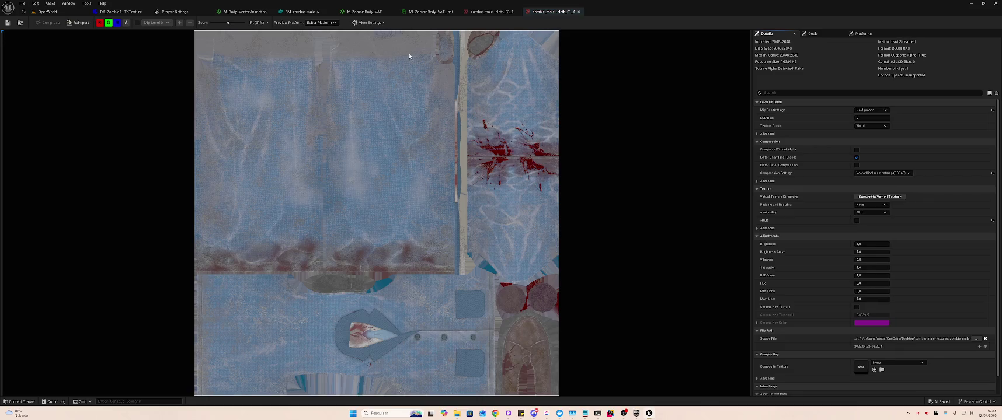
{"action": "left_click", "coordinate": [577, 11]}
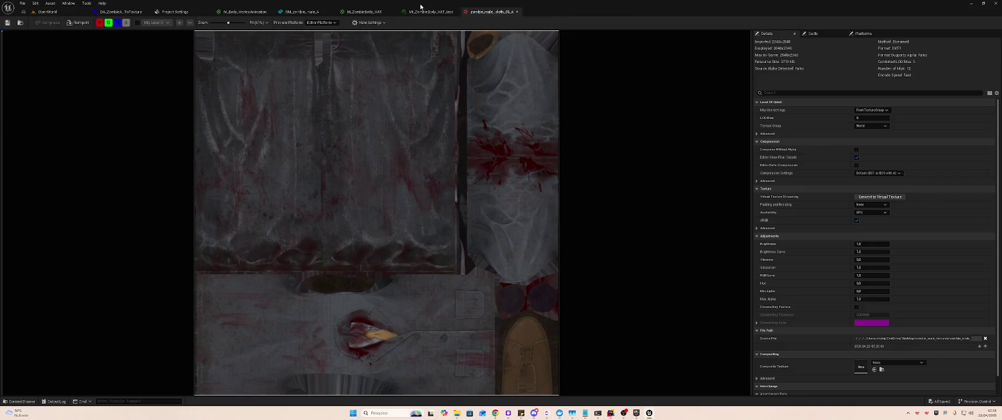
{"action": "left_click", "coordinate": [516, 12]}
{"action": "left_click", "coordinate": [53, 11]}
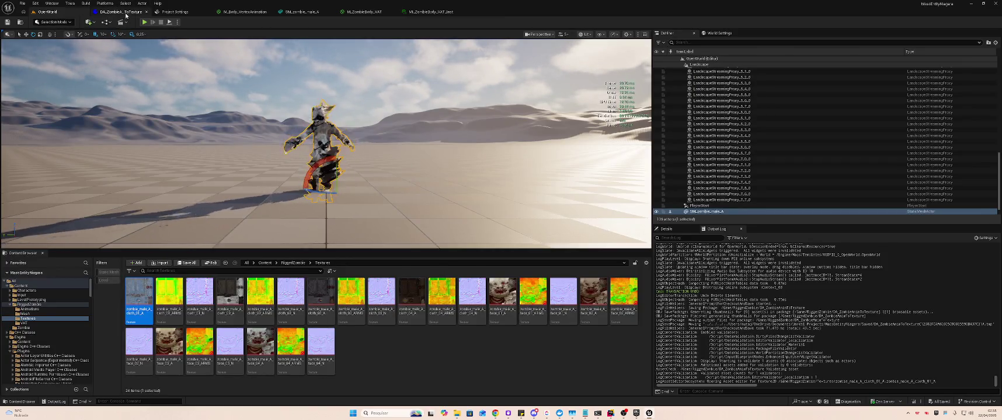
Set DA_ZombieAnimToTexture's bake Mode to Bone and go up to the RiggedZombie folder
{"action": "left_click", "coordinate": [130, 13]}
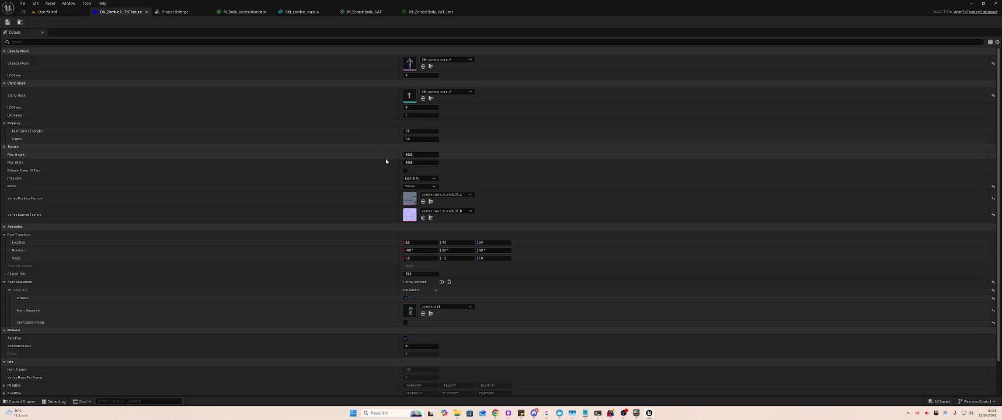
{"action": "left_click", "coordinate": [421, 186]}
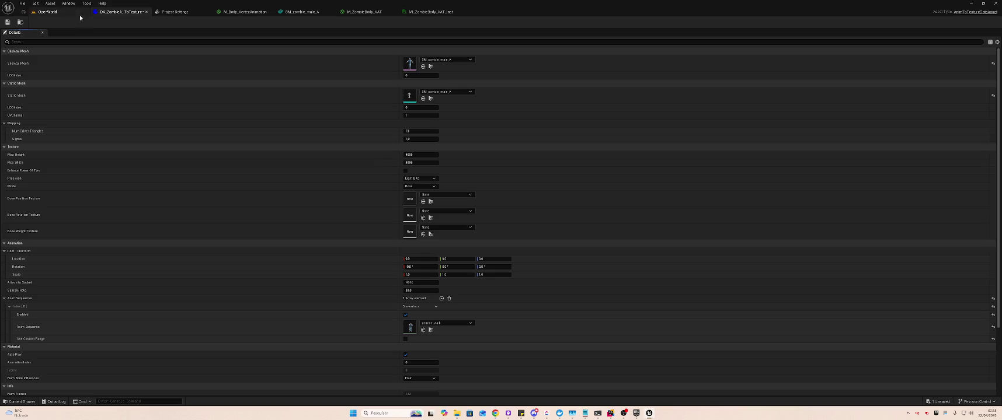
{"action": "left_click", "coordinate": [52, 12]}
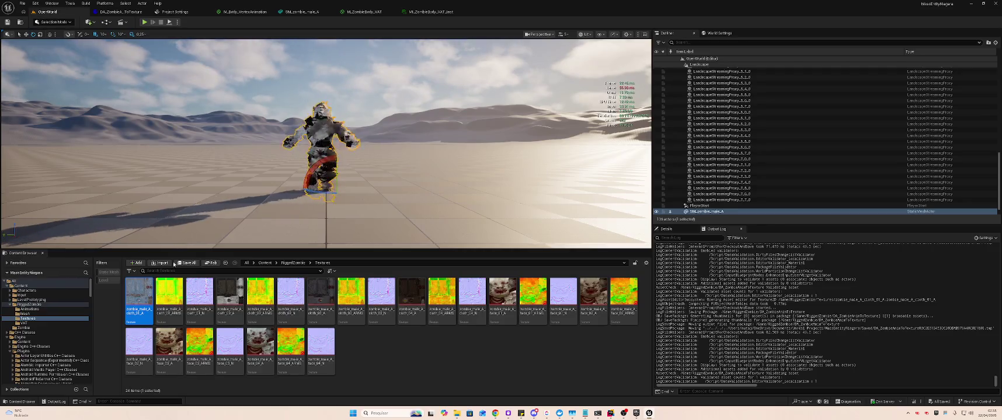
{"action": "left_click", "coordinate": [292, 263]}
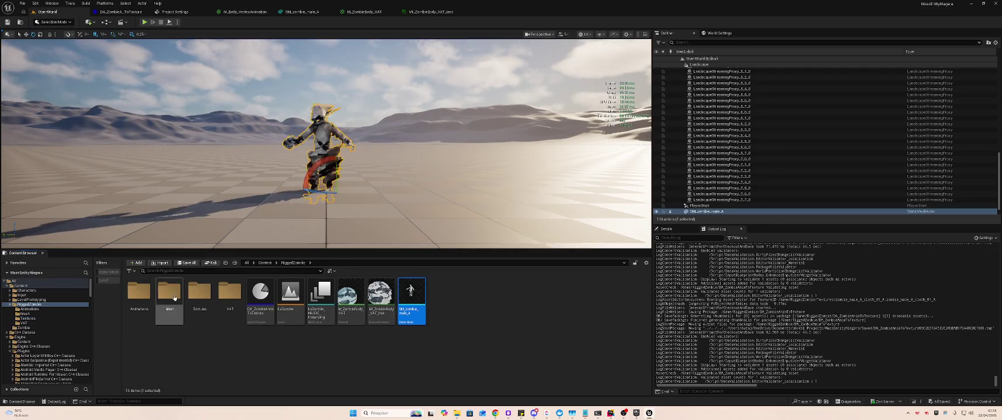
Run Animation To Texture on DA_ZombieAnimToTexture and dismiss the resulting crash report
{"action": "right_click", "coordinate": [263, 297]}
{"action": "left_click", "coordinate": [284, 132]}
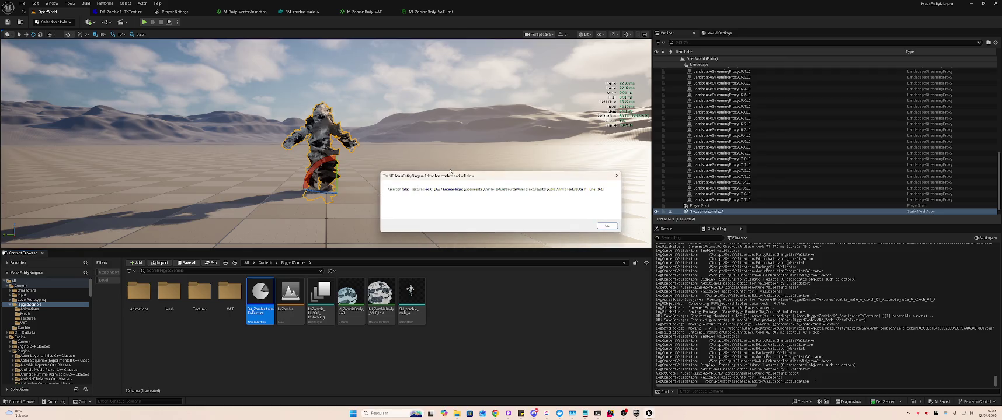
{"action": "left_click", "coordinate": [611, 227]}
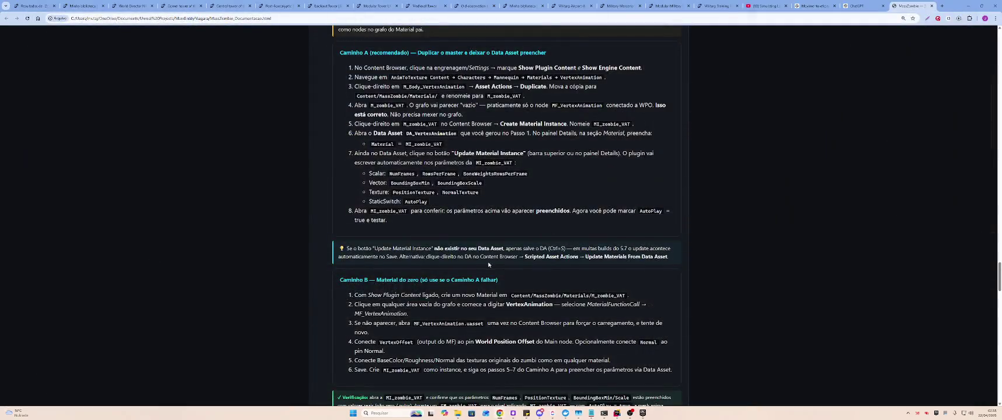
{"action": "key", "text": "alt+Tab"}
{"action": "key", "text": "Tab"}
{"action": "key", "text": "Tab"}
{"action": "key", "text": "Tab"}
{"action": "key", "text": "Tab"}
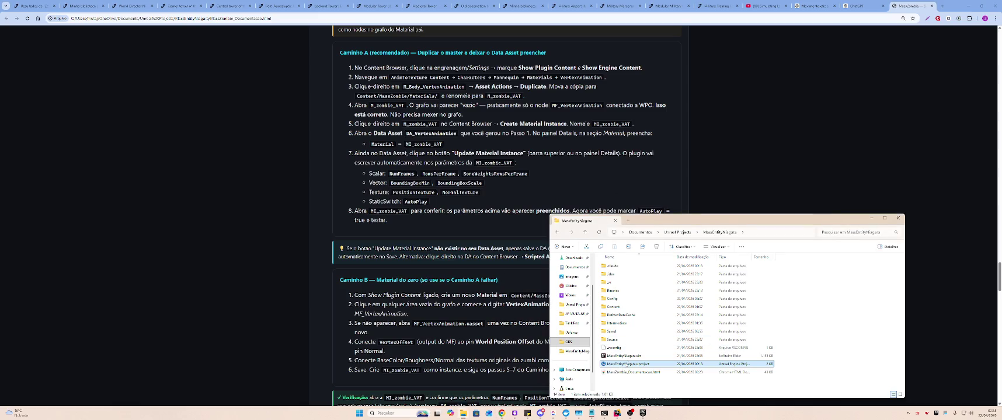
Read the MassZombie documentation's AnimToTexture instructions in Chrome
{"action": "left_click", "coordinate": [713, 146]}
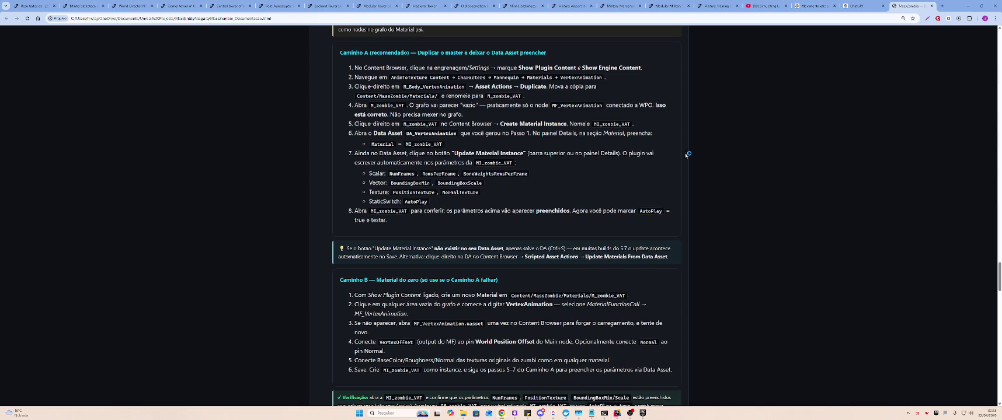
{"action": "scroll", "coordinate": [643, 168], "scroll_direction": "up", "scroll_amount": 5}
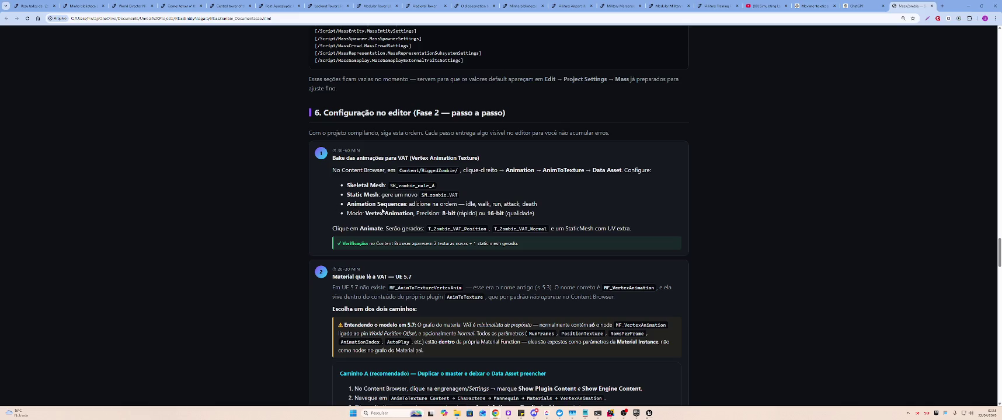
{"action": "scroll", "coordinate": [382, 209], "scroll_direction": "down", "scroll_amount": 1}
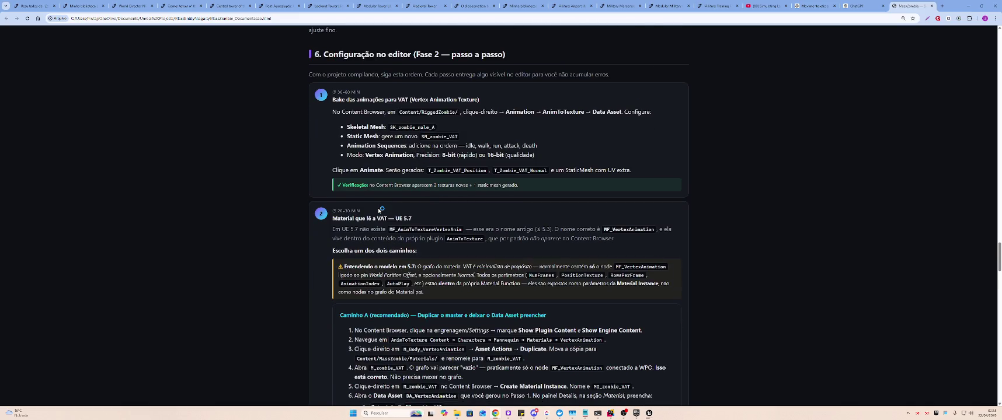
{"action": "scroll", "coordinate": [380, 211], "scroll_direction": "down", "scroll_amount": 1}
{"action": "scroll", "coordinate": [377, 208], "scroll_direction": "up", "scroll_amount": 1}
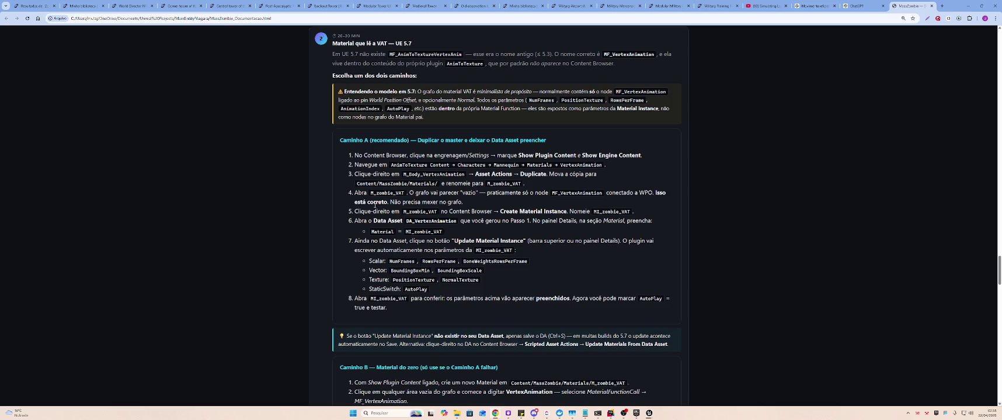
{"action": "scroll", "coordinate": [374, 205], "scroll_direction": "up", "scroll_amount": 3}
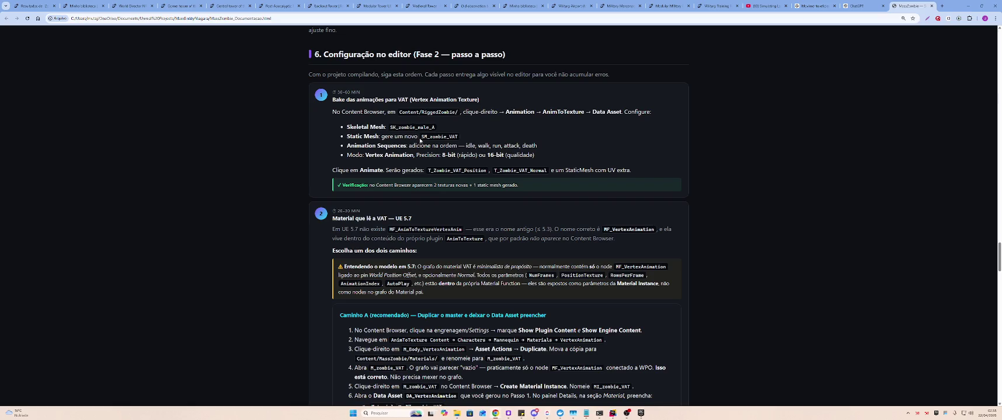
{"action": "double_click", "coordinate": [552, 112]}
{"action": "scroll", "coordinate": [688, 179], "scroll_direction": "down", "scroll_amount": 4}
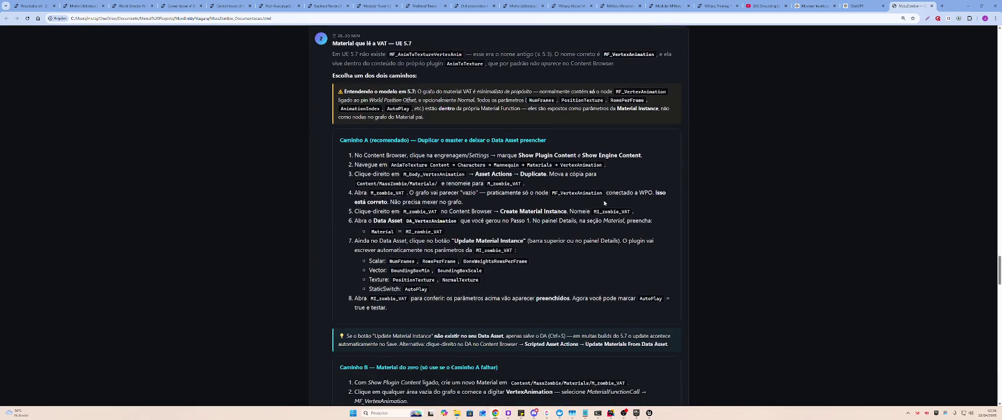
{"action": "scroll", "coordinate": [601, 201], "scroll_direction": "up", "scroll_amount": 2}
{"action": "left_click", "coordinate": [864, 3]}
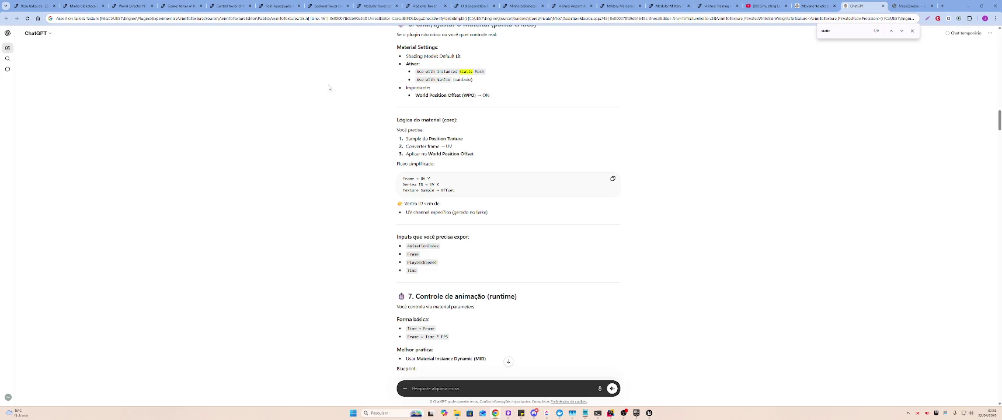
Ask ChatGPT 'como preencher osset corretamente' about filling the DataAsset
{"action": "scroll", "coordinate": [506, 382], "scroll_direction": "down", "scroll_amount": 10}
{"action": "type", "text": "como preencher o"}
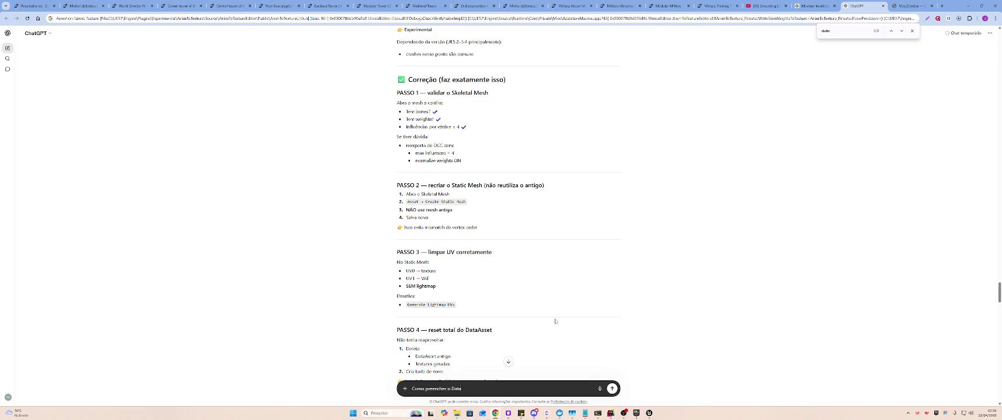
{"action": "type", "text": "sset corretamente"}
{"action": "key", "text": "Return"}
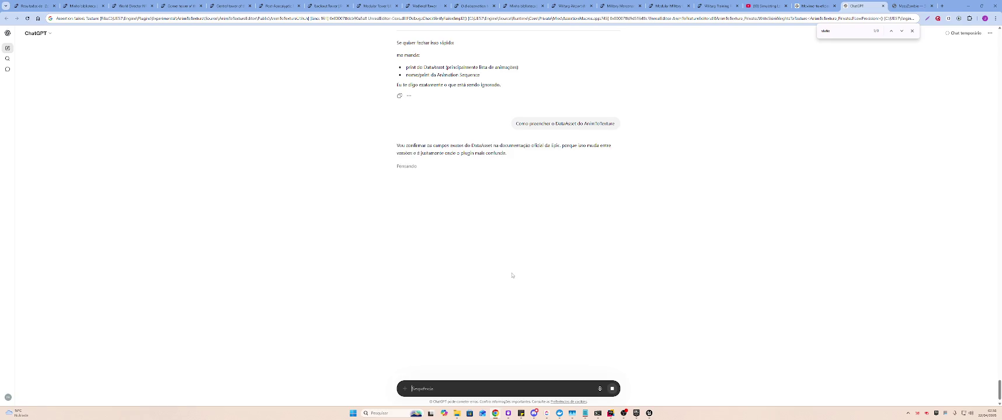
Reopen the MassEntityNiagara project in Unreal and show the RiggedZombie folder contents
{"action": "key", "text": "alt+Tab"}
{"action": "key", "text": "alt+Tab"}
{"action": "key", "text": "alt+Tab"}
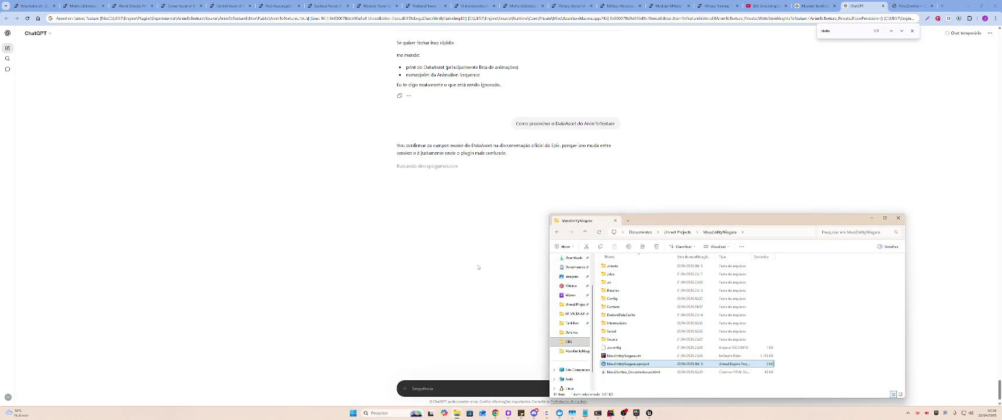
{"action": "left_click", "coordinate": [478, 267]}
{"action": "key", "text": "alt+Tab"}
{"action": "key", "text": "alt+Tab"}
{"action": "key", "text": "alt+Tab"}
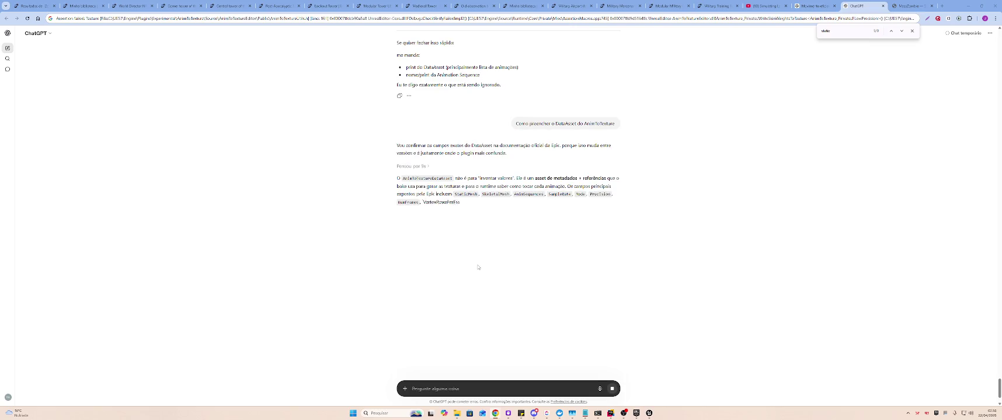
{"action": "key", "text": "alt+Tab"}
{"action": "key", "text": "alt+Tab"}
{"action": "key", "text": "alt+Tab"}
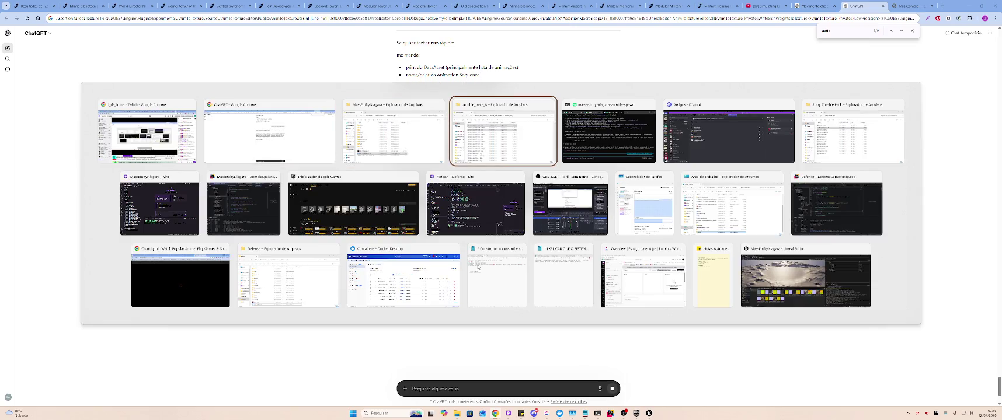
{"action": "key", "text": "alt+Tab"}
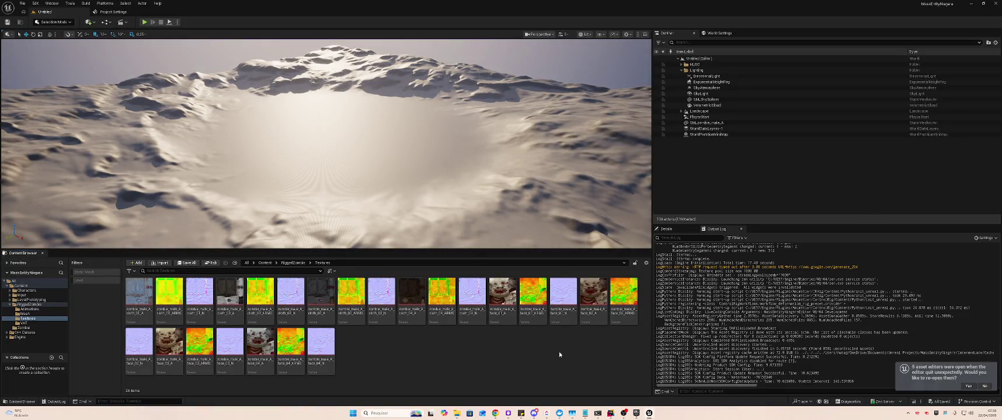
{"action": "left_click", "coordinate": [54, 305]}
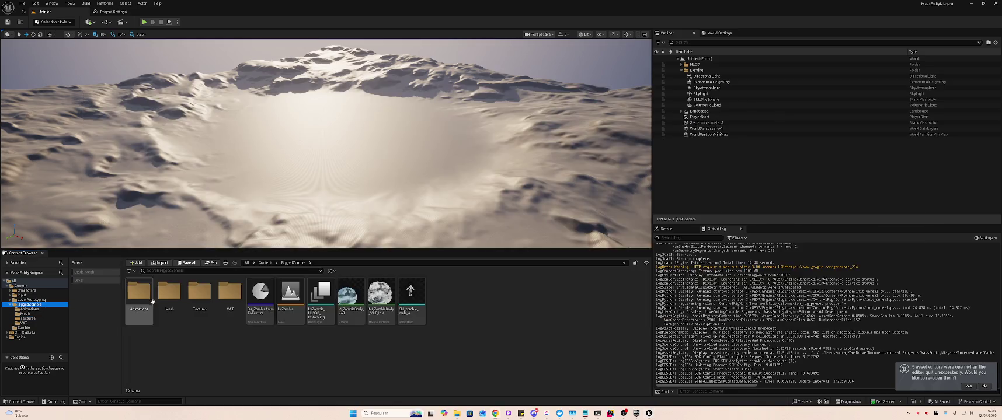
Read ChatGPT's list of required DataAsset fields
{"action": "key", "text": "alt+Tab"}
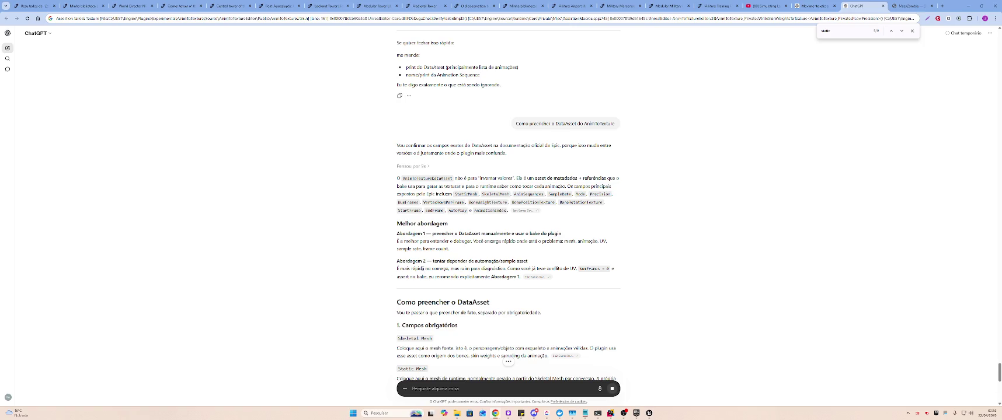
{"action": "scroll", "coordinate": [423, 270], "scroll_direction": "down", "scroll_amount": 3}
{"action": "scroll", "coordinate": [423, 267], "scroll_direction": "down", "scroll_amount": 1}
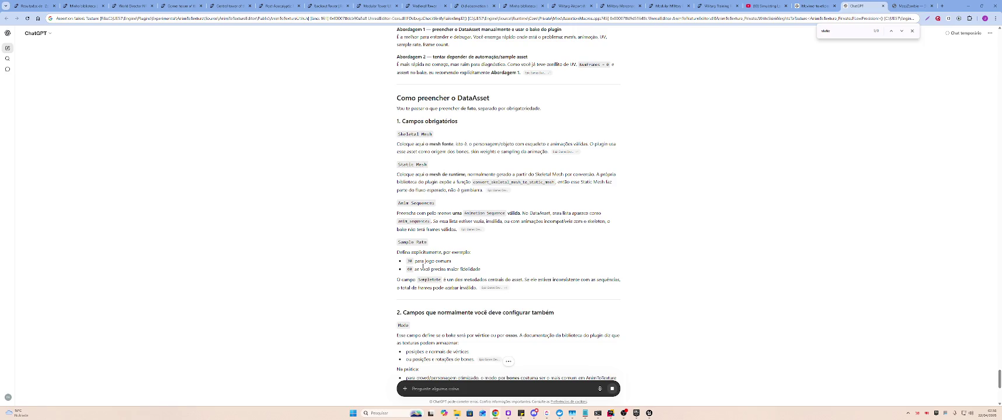
{"action": "scroll", "coordinate": [424, 267], "scroll_direction": "down", "scroll_amount": 3}
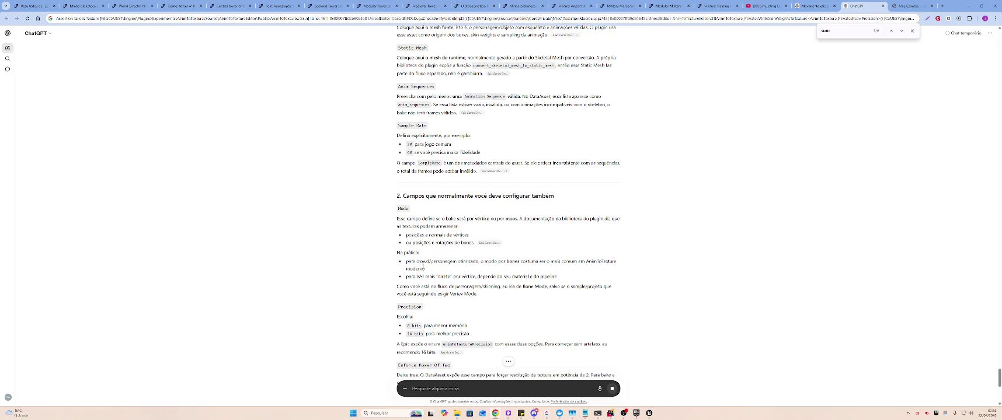
{"action": "key", "text": "alt+Tab"}
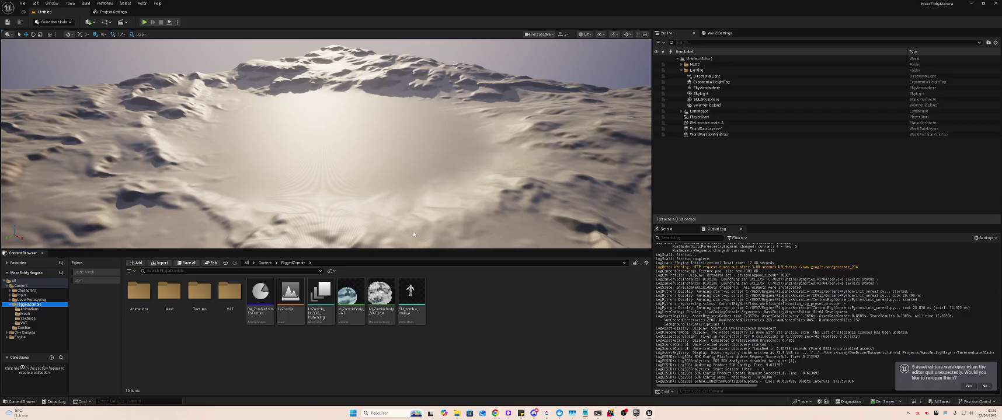
Reopen DA_ZombieAnimToTexture and review its Bone-mode bake settings in the Details panel
{"action": "double_click", "coordinate": [264, 296]}
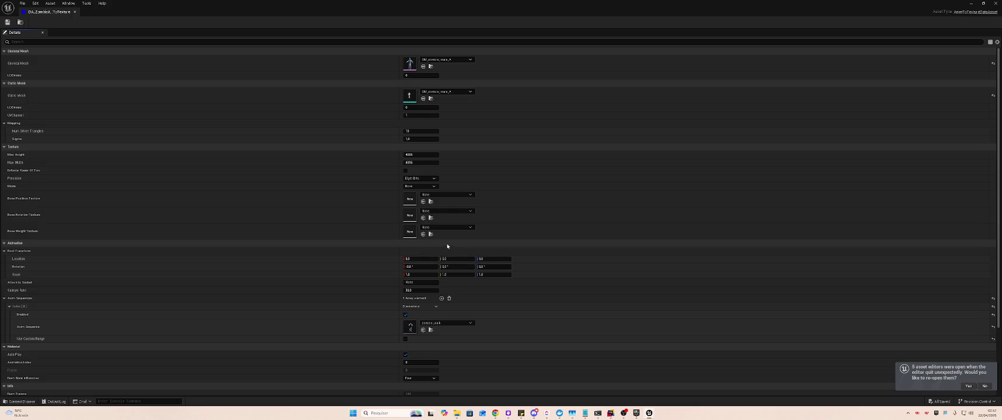
{"action": "scroll", "coordinate": [448, 248], "scroll_direction": "down", "scroll_amount": 4}
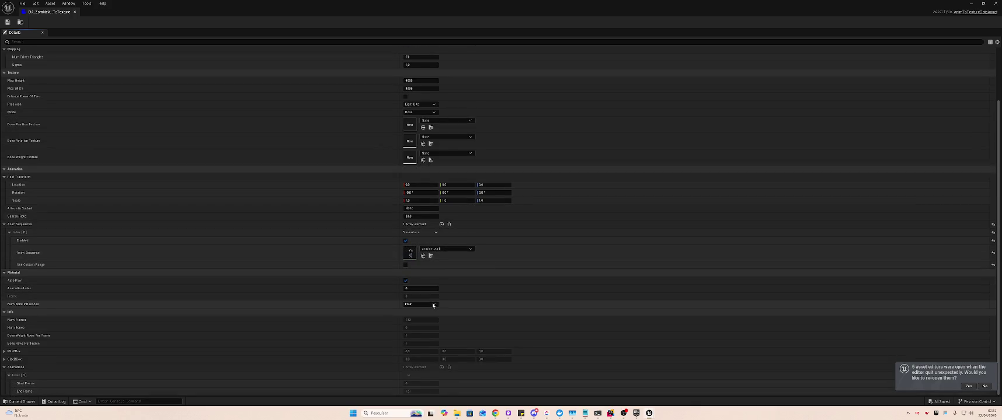
{"action": "key", "text": "alt+Tab"}
{"action": "key", "text": "alt+Tab"}
{"action": "key", "text": "alt+Tab"}
{"action": "key", "text": "Tab"}
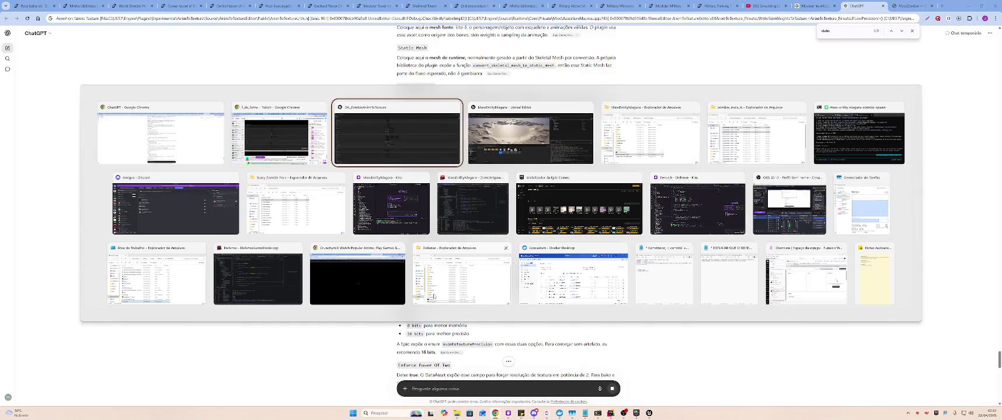
{"action": "key", "text": "Escape"}
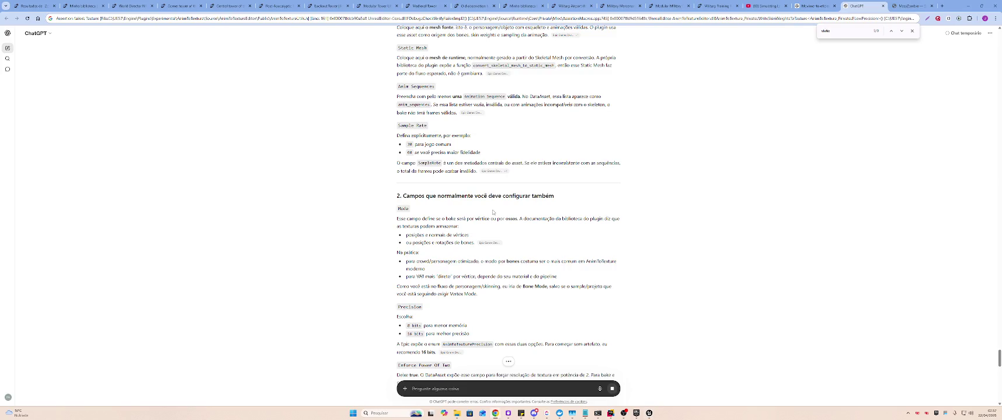
{"action": "scroll", "coordinate": [409, 242], "scroll_direction": "up", "scroll_amount": 3}
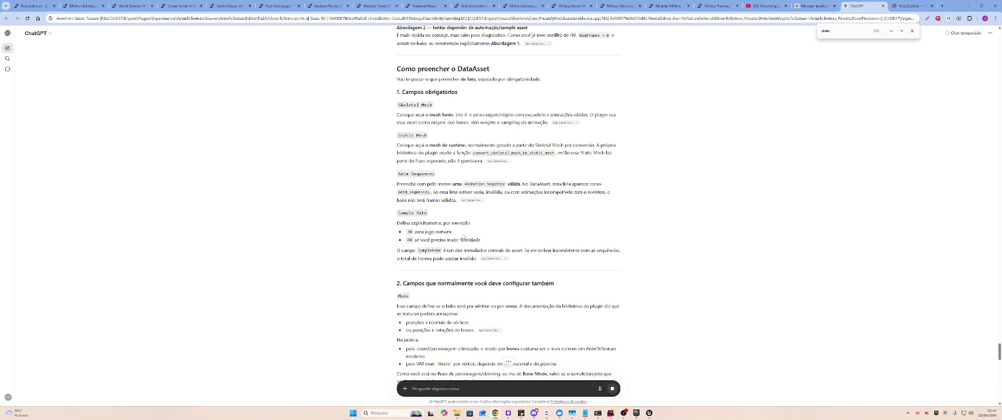
{"action": "key", "text": "alt+Tab"}
{"action": "key", "text": "alt+Tab"}
{"action": "scroll", "coordinate": [511, 109], "scroll_direction": "down", "scroll_amount": 3}
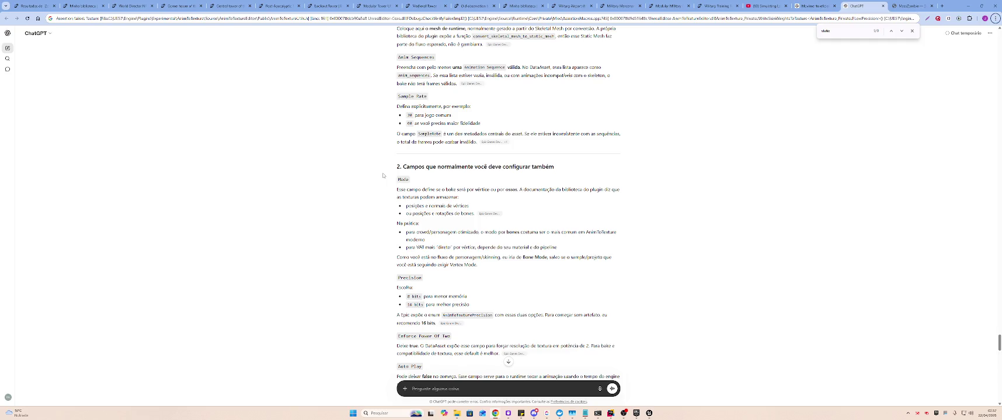
{"action": "key", "text": "alt+Tab"}
{"action": "left_click", "coordinate": [419, 112]}
{"action": "left_click", "coordinate": [434, 125]}
{"action": "key", "text": "alt+Tab"}
{"action": "key", "text": "alt+Tab"}
Switch the mode to Bone and assign zombie_male_A_cloth_01_A as the Bone Position Texture
{"action": "left_click", "coordinate": [418, 152]}
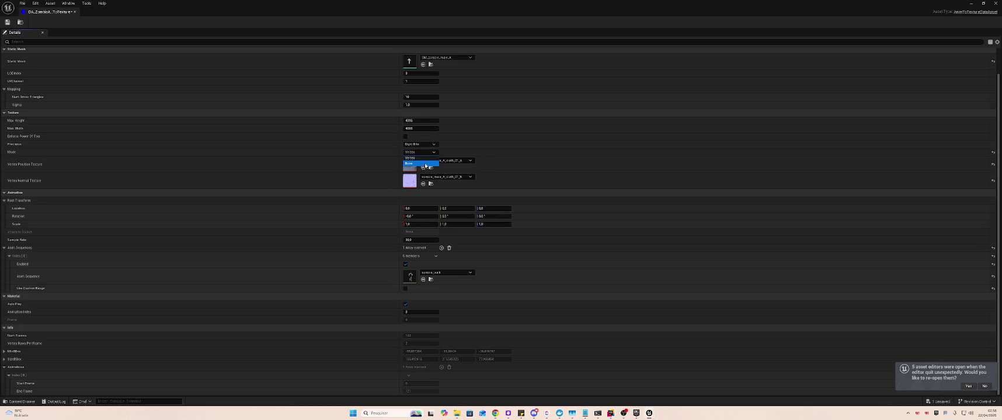
{"action": "left_click", "coordinate": [425, 164]}
{"action": "left_click", "coordinate": [441, 163]}
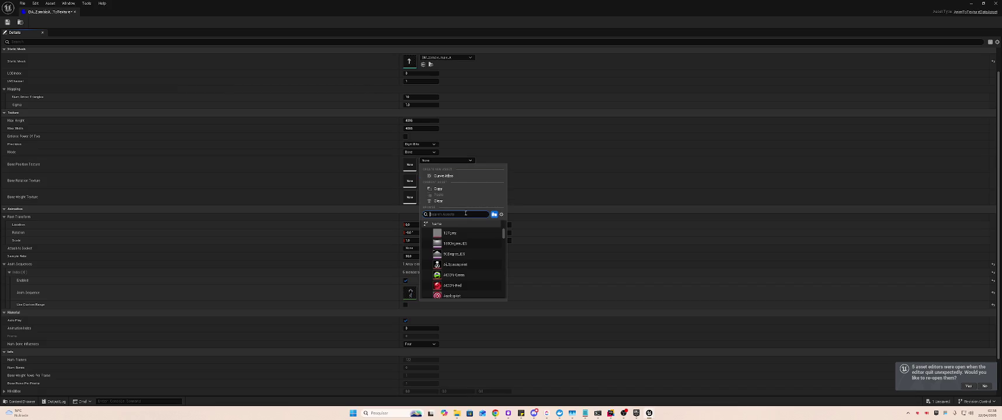
{"action": "type", "text": "anime"}
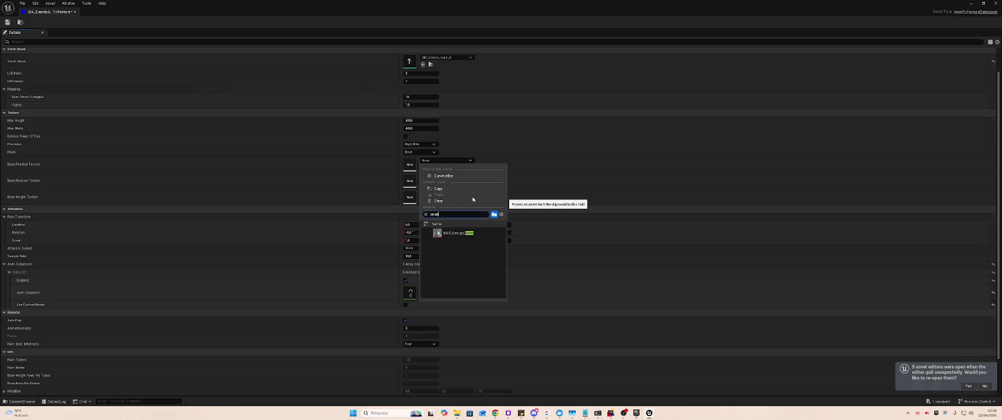
{"action": "key", "text": "BackSpace"}
{"action": "key", "text": "BackSpace"}
{"action": "type", "text": "zombie"}
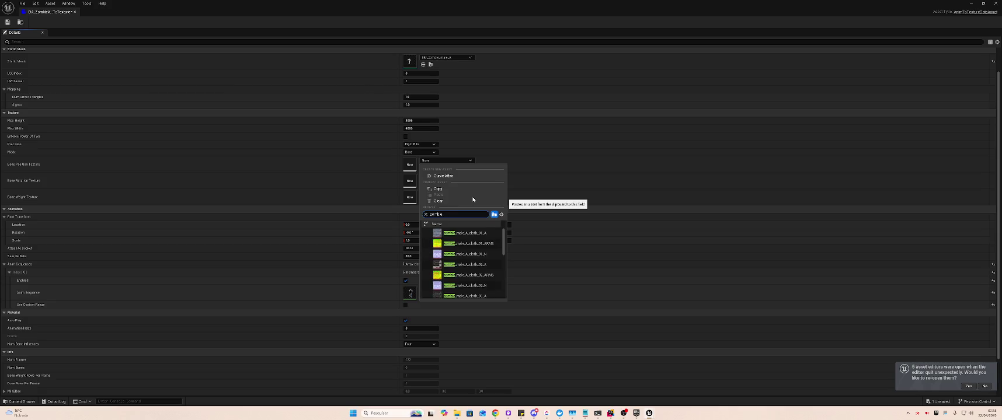
{"action": "type", "text": "_male_male"}
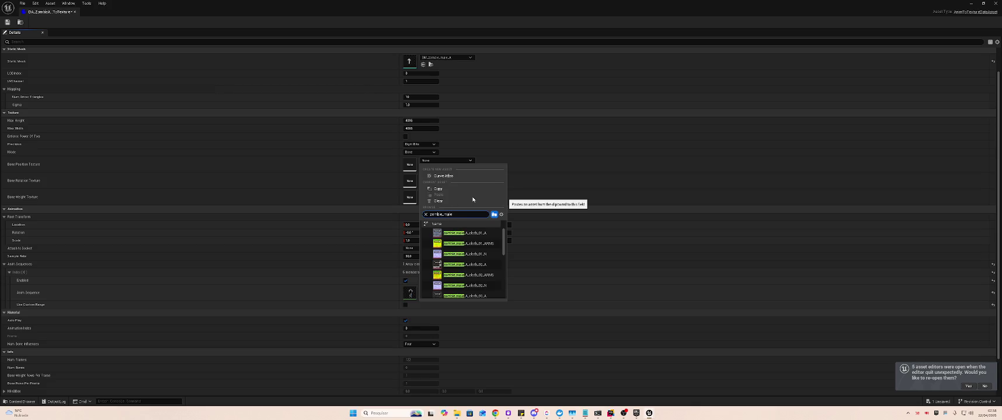
{"action": "type", "text": "a"}
{"action": "key", "text": "ctrl+a"}
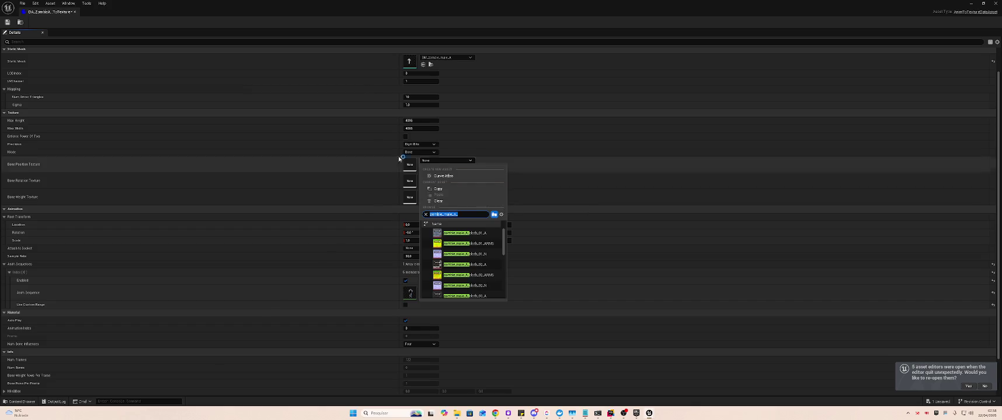
{"action": "left_click", "coordinate": [370, 170]}
{"action": "left_click", "coordinate": [446, 161]}
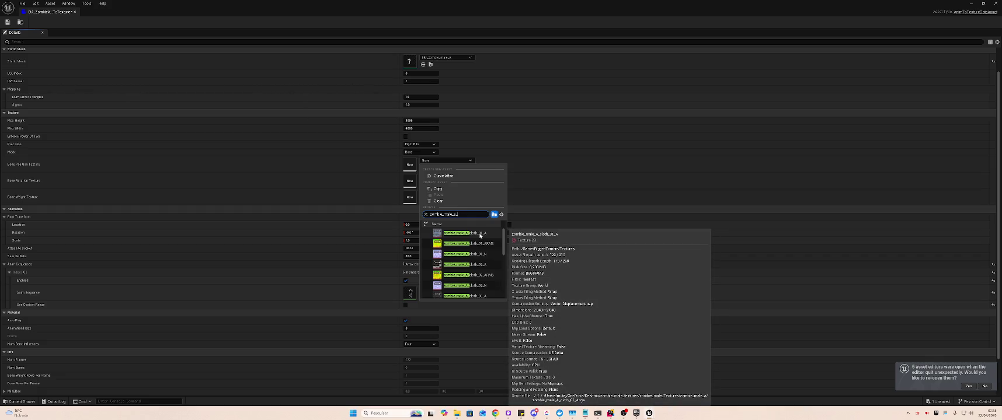
{"action": "left_click", "coordinate": [480, 236]}
Assign zombie_male_A_cloth_01_N and zombie_male_A_cloth_01_ARMS to the other bone slots, then save and close
{"action": "left_click", "coordinate": [447, 193]}
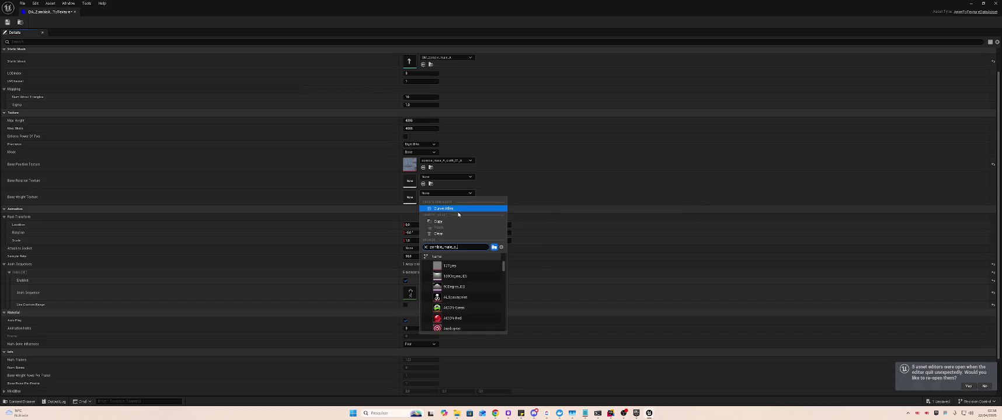
{"action": "left_click", "coordinate": [468, 289]}
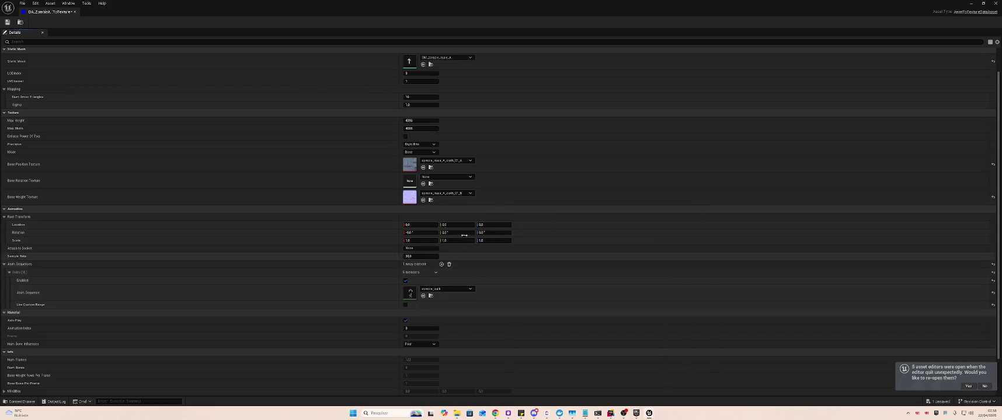
{"action": "left_click", "coordinate": [448, 177]}
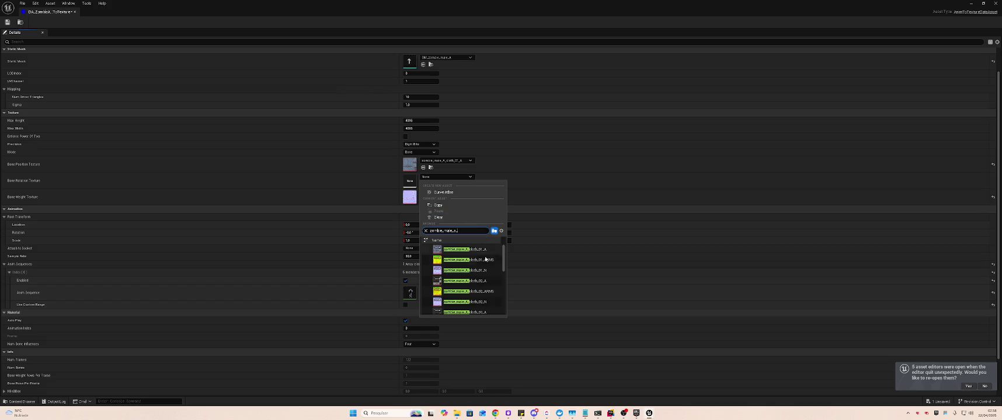
{"action": "left_click", "coordinate": [485, 260]}
{"action": "key", "text": "ctrl+s"}
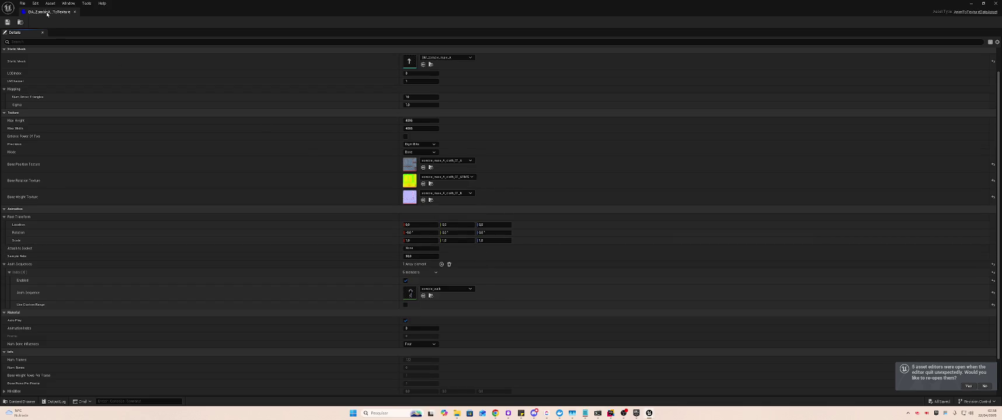
{"action": "left_click", "coordinate": [75, 12]}
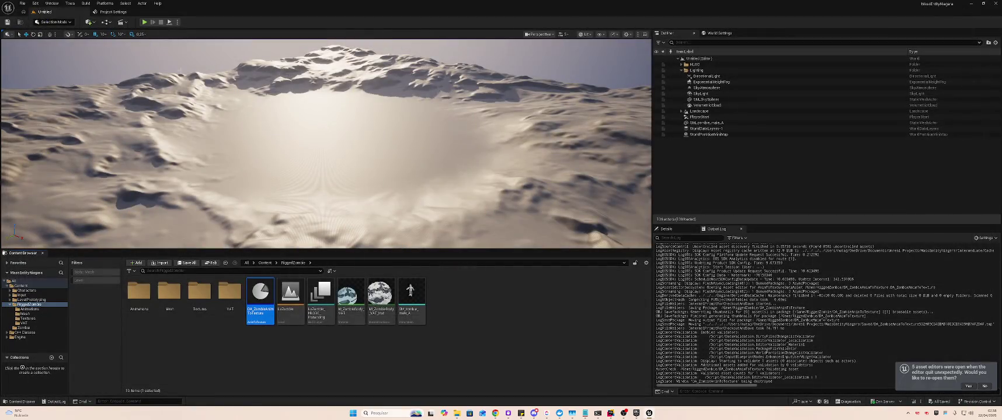
Run Animation To Texture on the DA_ZombieAnimToTexture data asset
{"action": "right_click", "coordinate": [271, 277]}
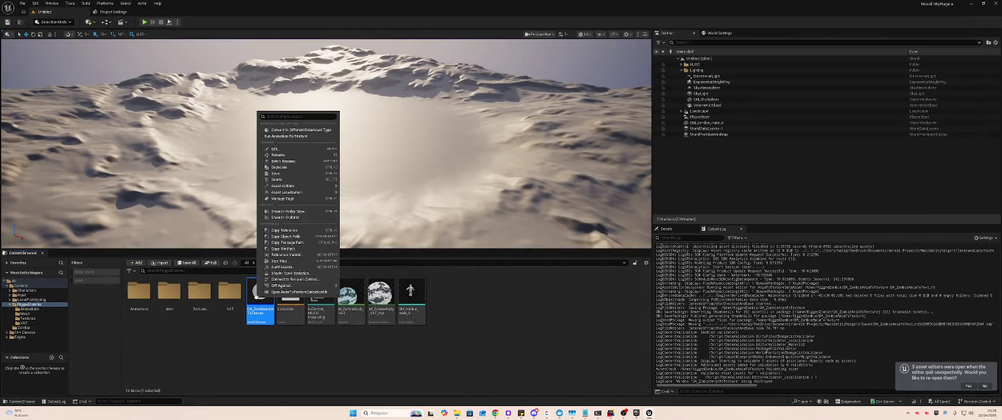
{"action": "left_click", "coordinate": [281, 137]}
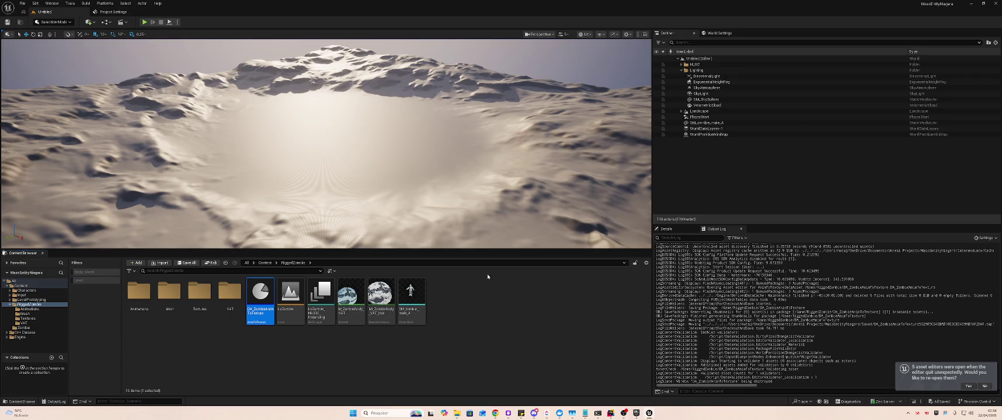
{"action": "mouse_move", "coordinate": [400, 278]}
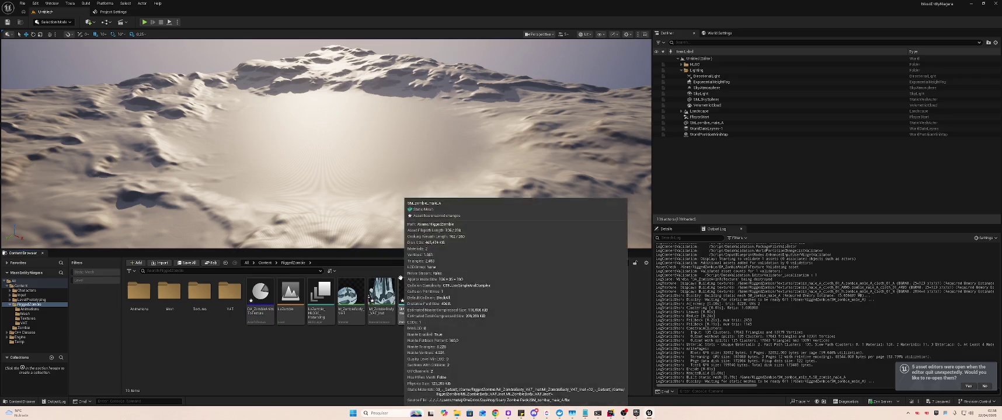
Cancel the level save, play the level briefly, and return to ChatGPT
{"action": "key", "text": "ctrl+s"}
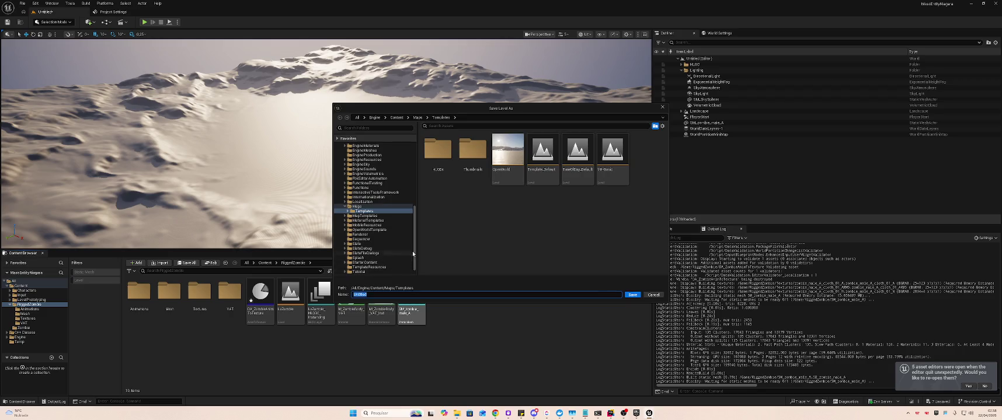
{"action": "left_click", "coordinate": [654, 295]}
{"action": "left_click", "coordinate": [145, 22]}
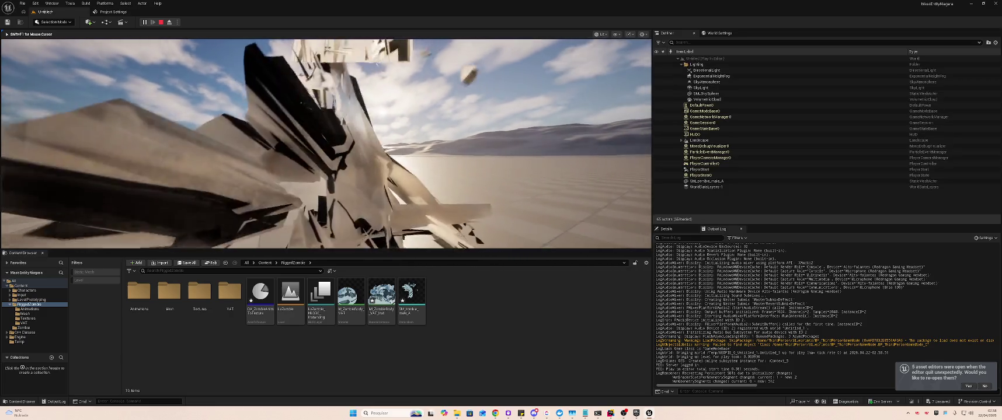
{"action": "key", "text": "alt+Tab"}
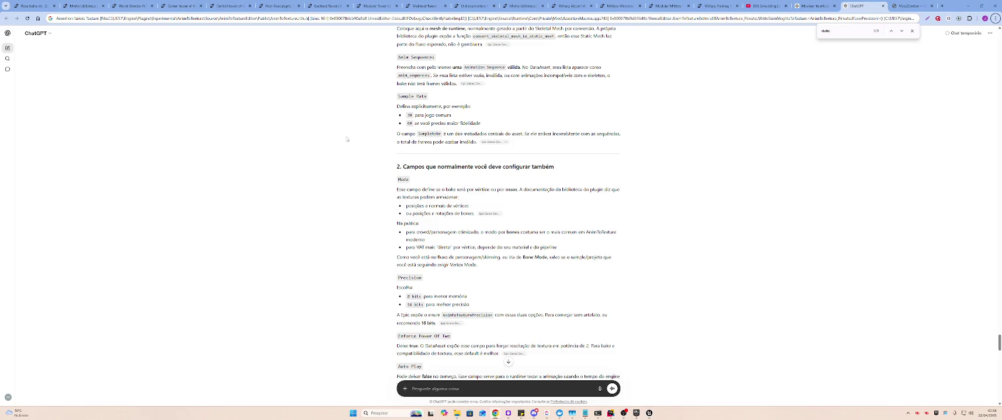
Read ChatGPT's answer down to the 'Preenchimento click a click' guide, then return to Unreal
{"action": "scroll", "coordinate": [491, 179], "scroll_direction": "down", "scroll_amount": 10}
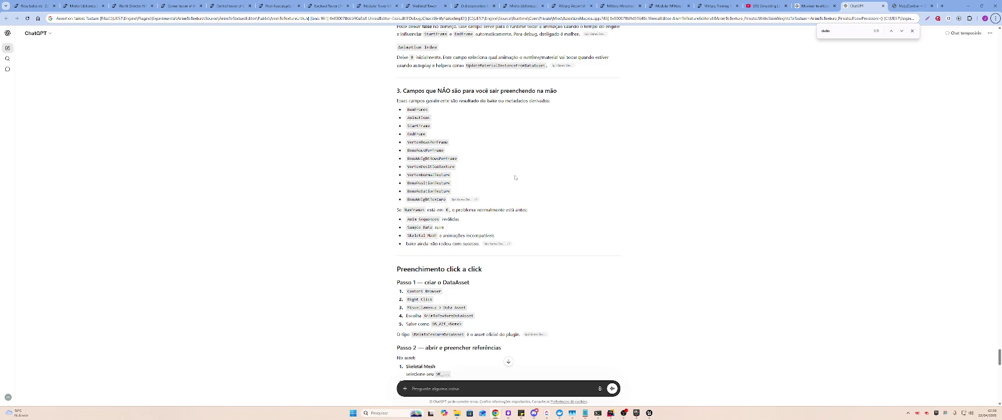
{"action": "scroll", "coordinate": [514, 178], "scroll_direction": "down", "scroll_amount": 2}
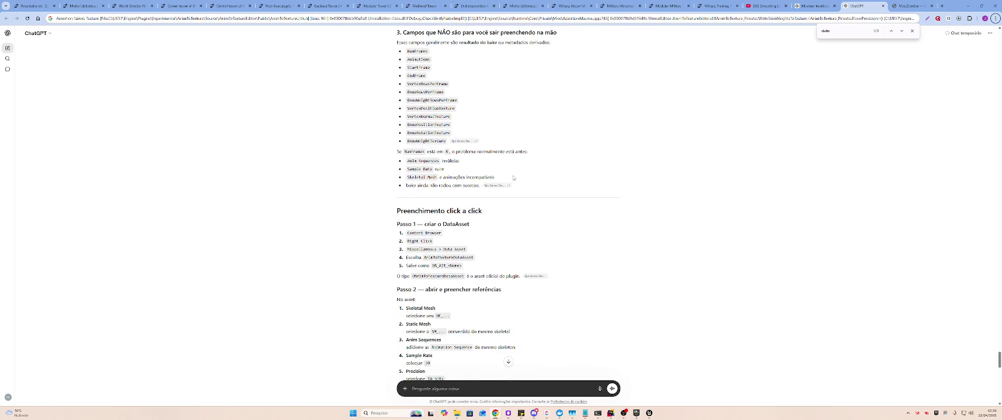
{"action": "scroll", "coordinate": [513, 178], "scroll_direction": "down", "scroll_amount": 1}
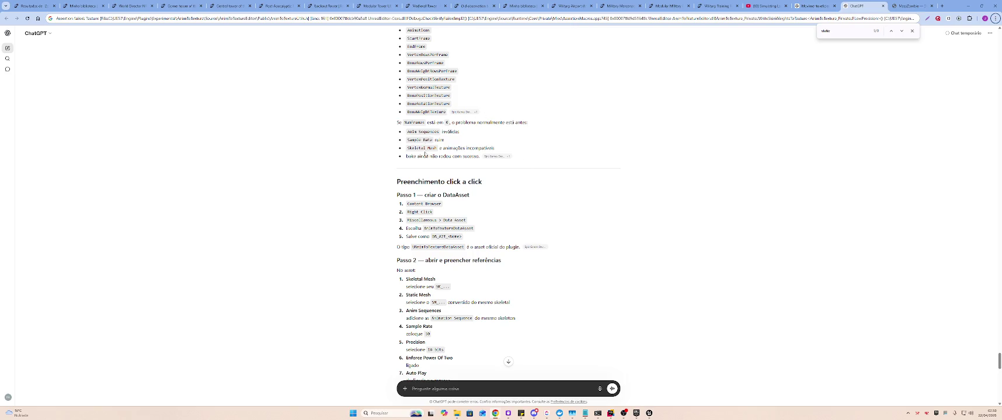
{"action": "scroll", "coordinate": [565, 228], "scroll_direction": "down", "scroll_amount": 3}
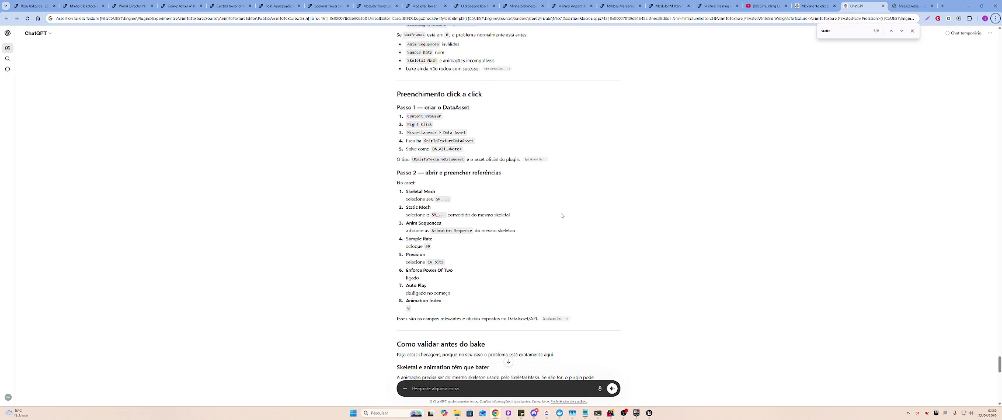
{"action": "right_click", "coordinate": [561, 214]}
{"action": "left_click", "coordinate": [525, 208]}
{"action": "key", "text": "alt+Tab"}
Set DA_ZombieAnimToTexture's Precision to Sixteen Bits, clear the Details filter, and return to ChatGPT
{"action": "double_click", "coordinate": [260, 281]}
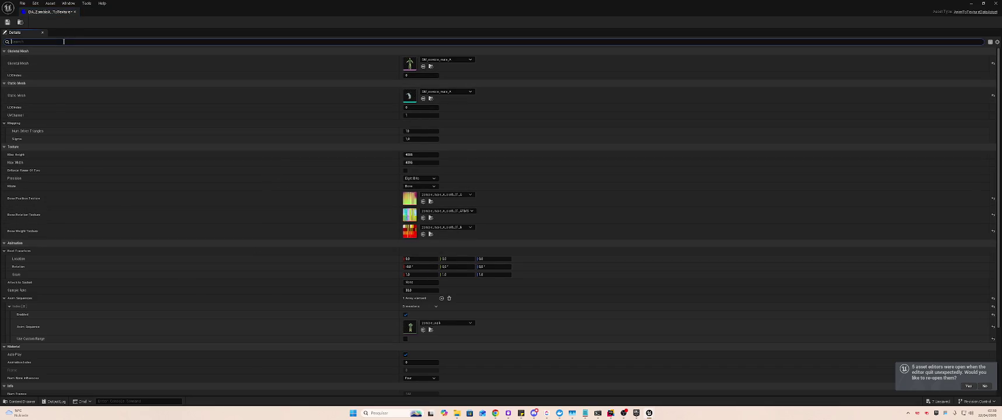
{"action": "type", "text": "preci"}
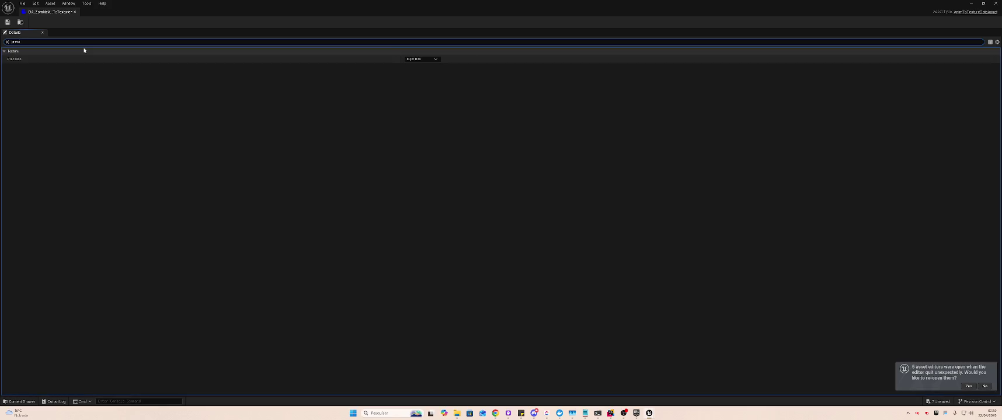
{"action": "left_click", "coordinate": [416, 59]}
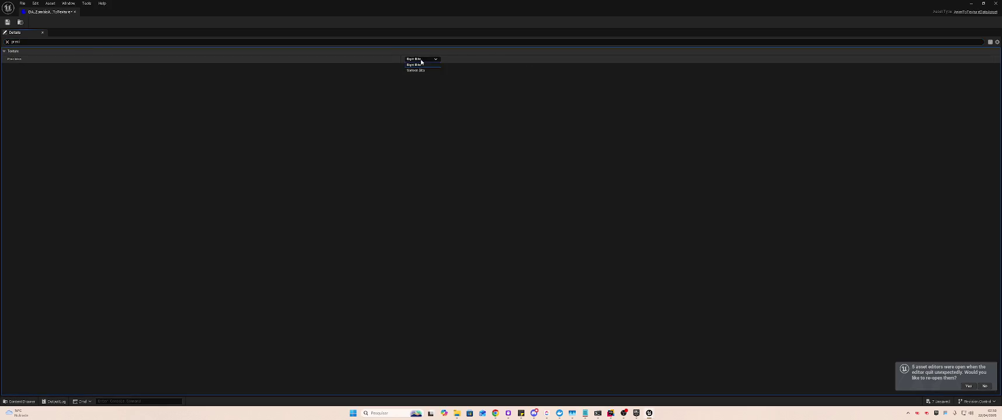
{"action": "left_click", "coordinate": [429, 71]}
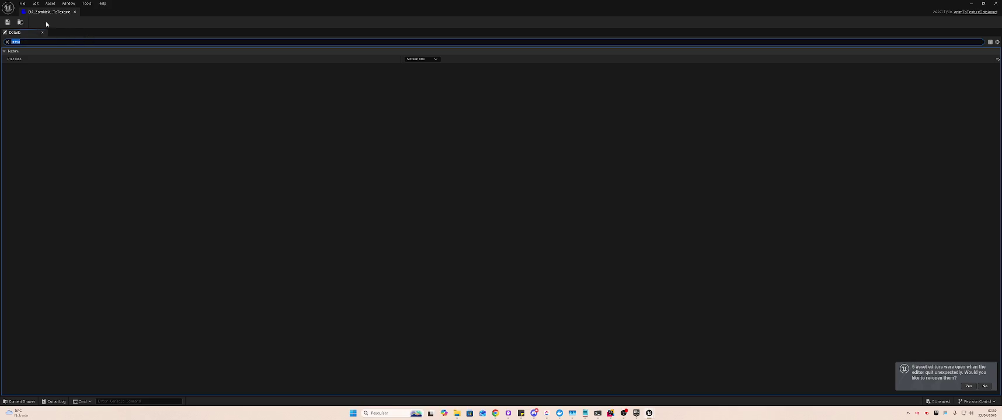
{"action": "key", "text": "BackSpace"}
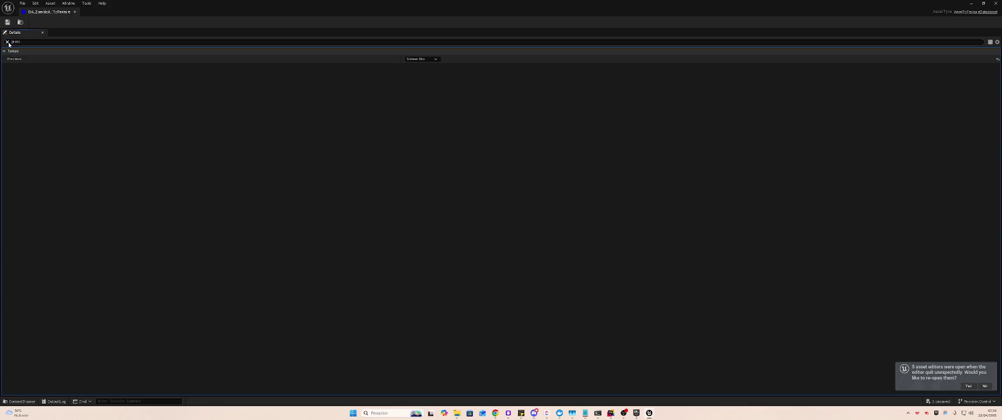
{"action": "key", "text": "alt+Tab"}
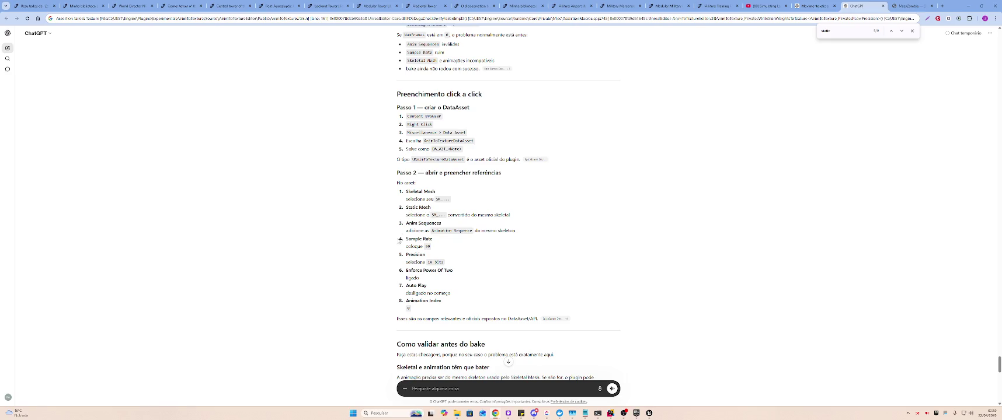
Save the level as OpW in Content/RiggedZombie and dock the asset editor tab in the main window
{"action": "key", "text": "alt+Tab"}
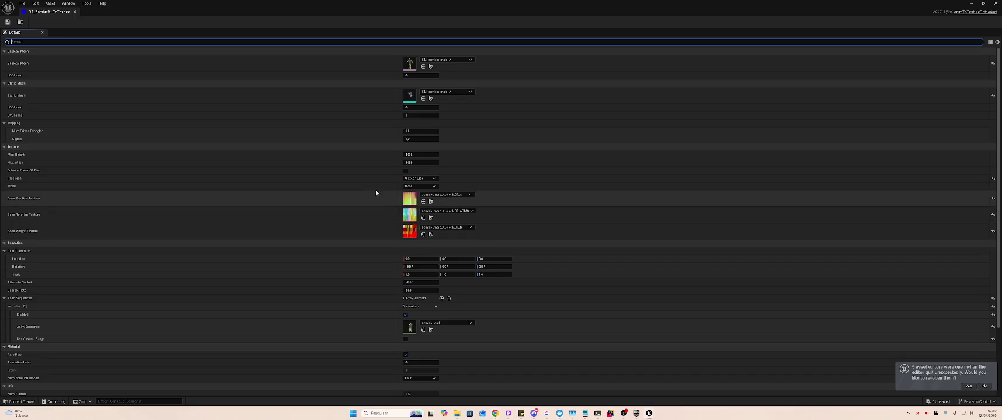
{"action": "left_click", "coordinate": [406, 171]}
{"action": "key", "text": "ctrl+shift+s"}
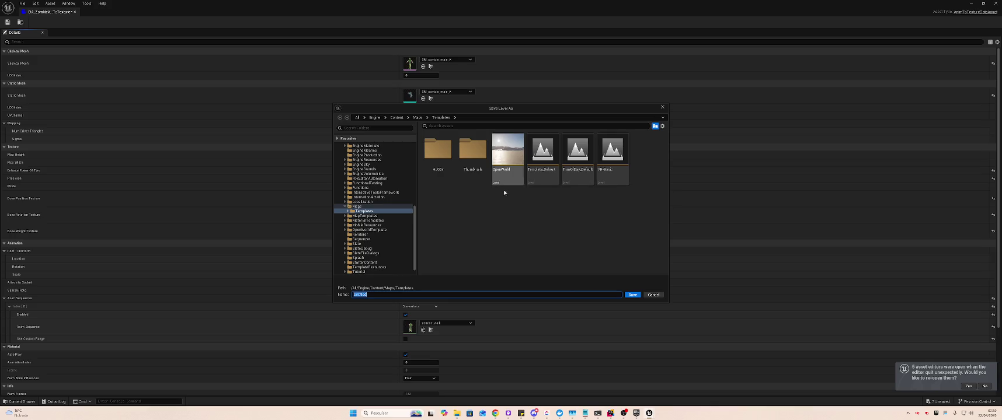
{"action": "scroll", "coordinate": [403, 212], "scroll_direction": "up", "scroll_amount": 3}
{"action": "left_click_drag", "start_coordinate": [411, 206], "coordinate": [389, 155]}
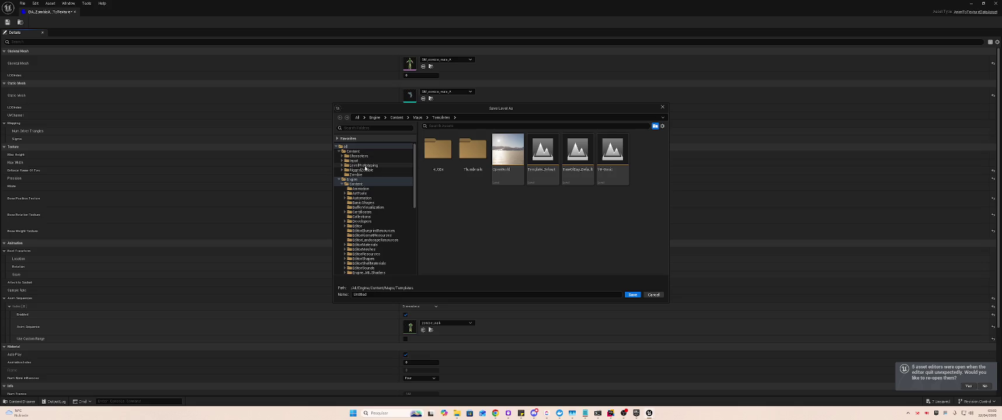
{"action": "left_click", "coordinate": [362, 170]}
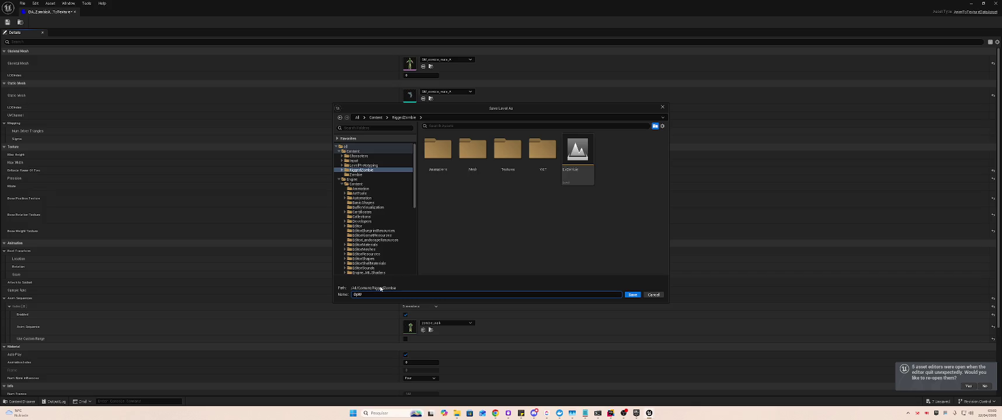
{"action": "left_click", "coordinate": [633, 295]}
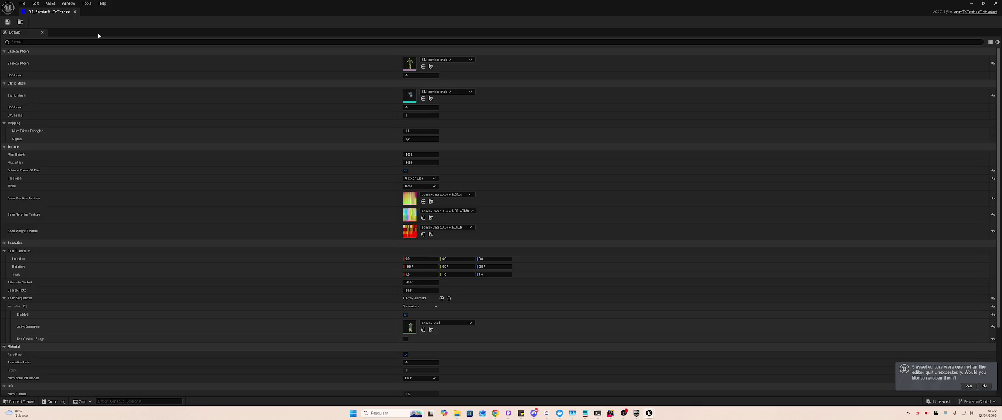
{"action": "mouse_move", "coordinate": [52, 13]}
{"action": "left_mouse_down"}
{"action": "mouse_move", "coordinate": [107, 49]}
{"action": "mouse_move", "coordinate": [129, 46]}
{"action": "mouse_move", "coordinate": [92, 12]}
{"action": "left_mouse_up"}
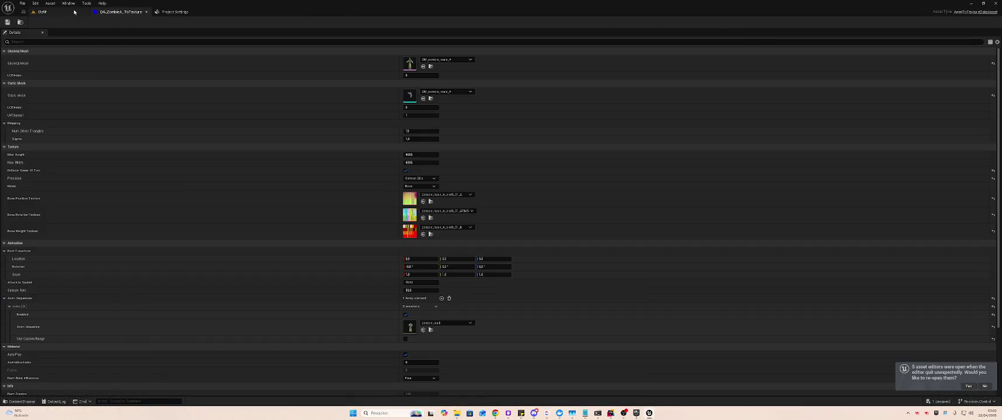
Bake DA_ZombieAnimToTexture from the OpW tab, then reopen it and switch its mode to Vertex
{"action": "left_click", "coordinate": [73, 12]}
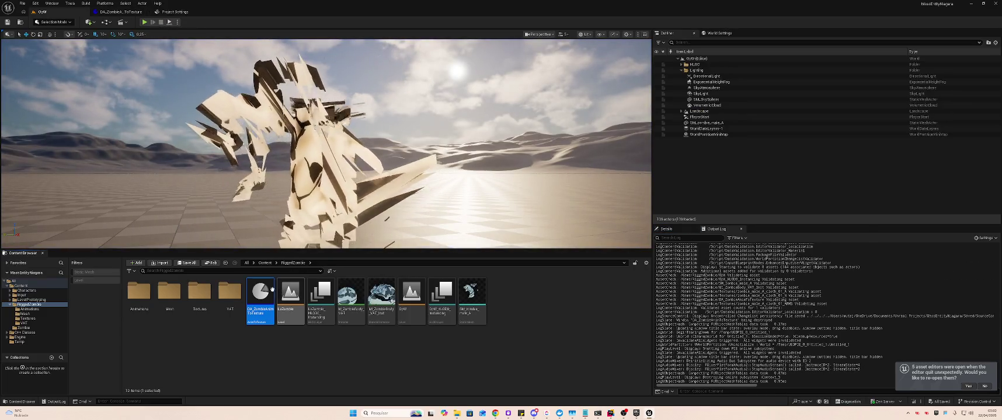
{"action": "right_click", "coordinate": [261, 289]}
{"action": "left_click", "coordinate": [306, 129]}
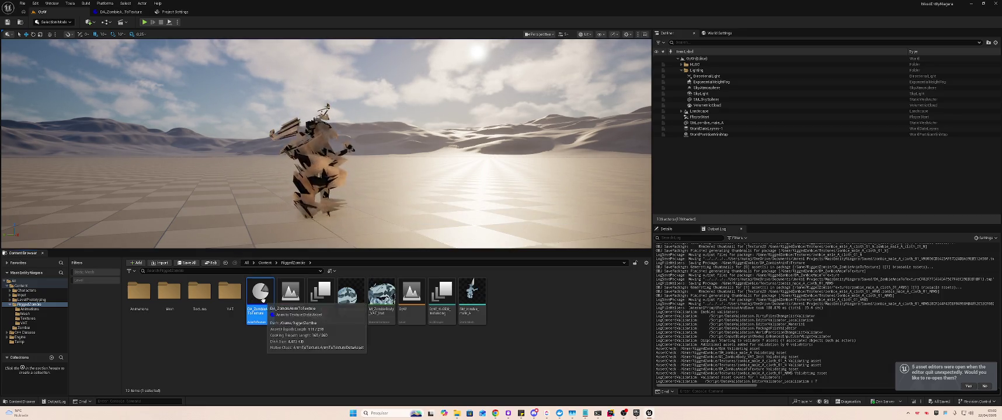
{"action": "double_click", "coordinate": [261, 292]}
{"action": "left_click", "coordinate": [423, 191]}
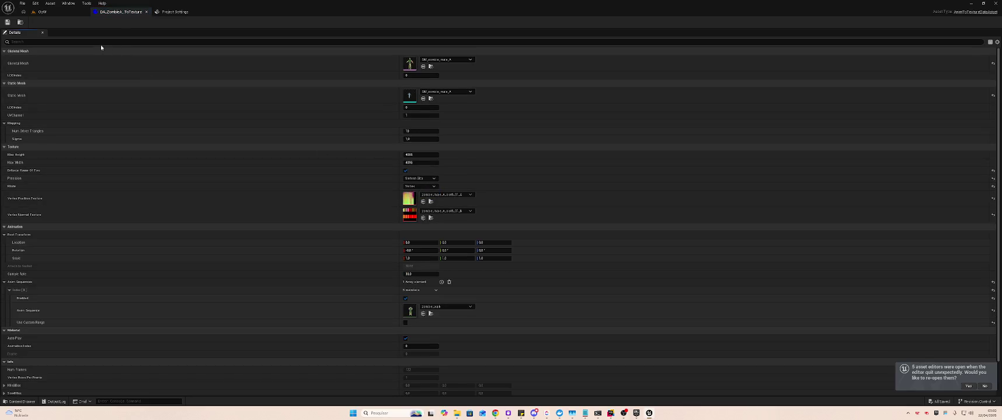
Rebake the animation textures in Vertex mode from OpW and reopen DA_ZombieAnimToTexture
{"action": "left_click", "coordinate": [47, 11]}
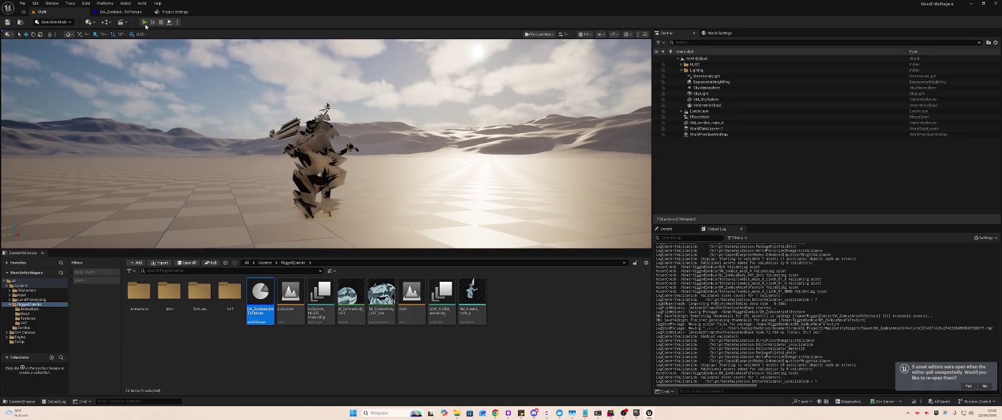
{"action": "right_click", "coordinate": [258, 292]}
{"action": "left_click", "coordinate": [279, 131]}
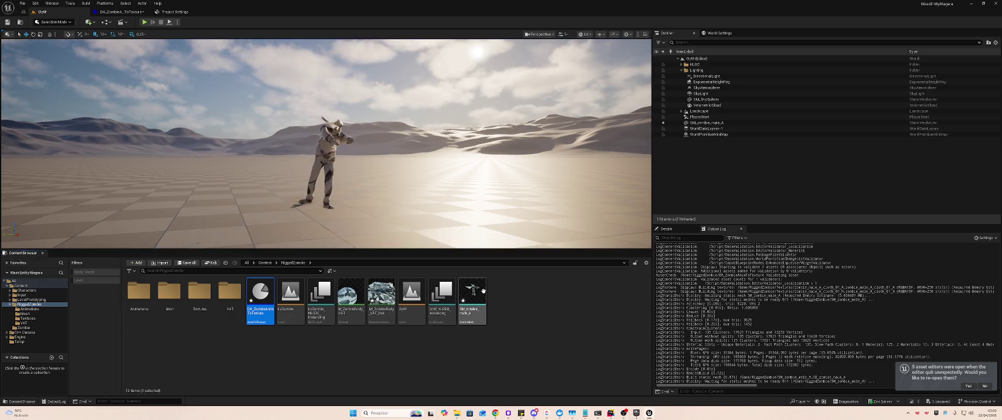
{"action": "mouse_move", "coordinate": [465, 290]}
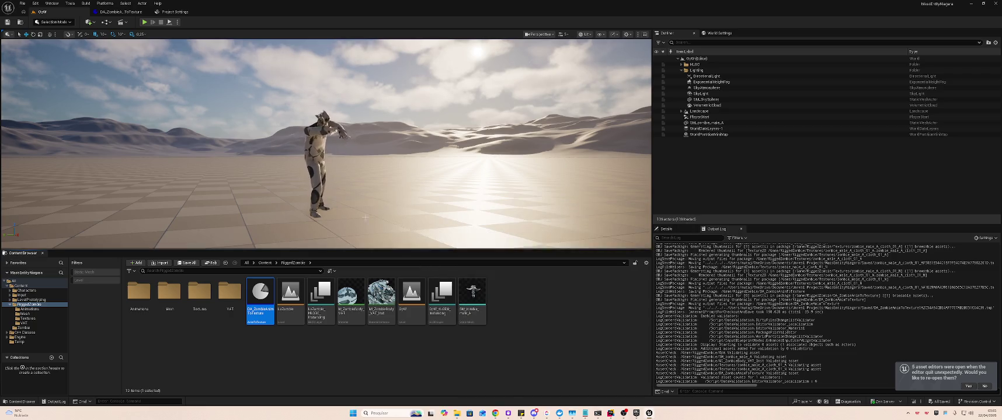
{"action": "double_click", "coordinate": [257, 295]}
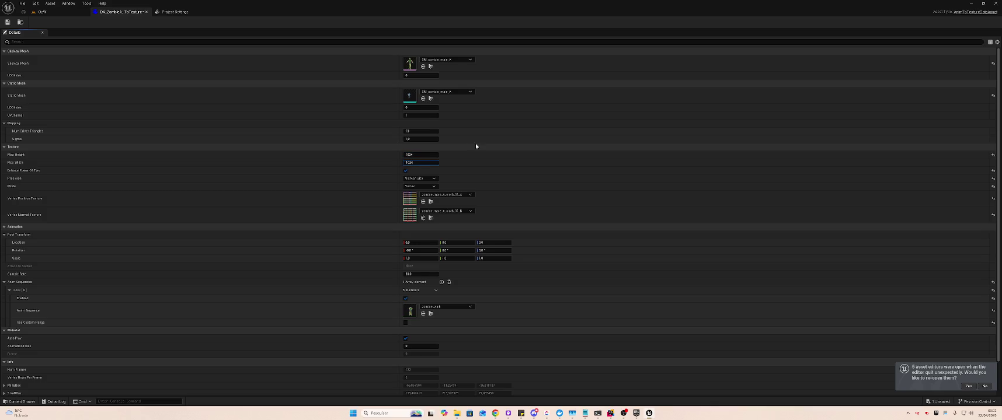
Return to OpW and run Animation To Texture on the data asset again
{"action": "left_click", "coordinate": [42, 12]}
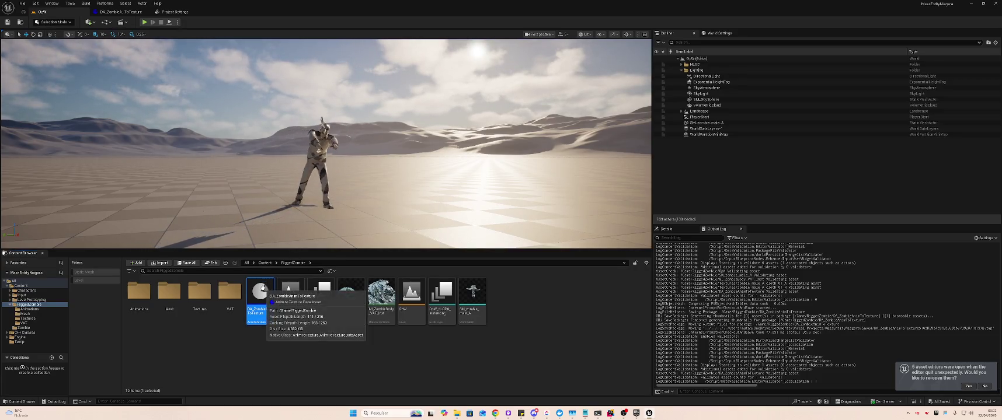
{"action": "right_click", "coordinate": [263, 289]}
{"action": "left_click", "coordinate": [297, 127]}
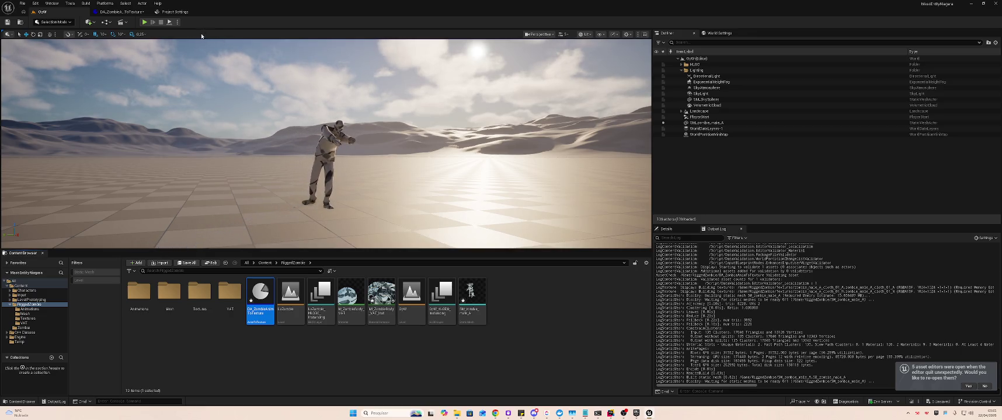
Fly the viewport camera up to the zombie and select it
{"action": "left_click_drag", "start_coordinate": [223, 47], "coordinate": [223, 35]}
{"action": "left_click_drag", "start_coordinate": [340, 145], "coordinate": [339, 144]}
{"action": "left_click", "coordinate": [340, 144]}
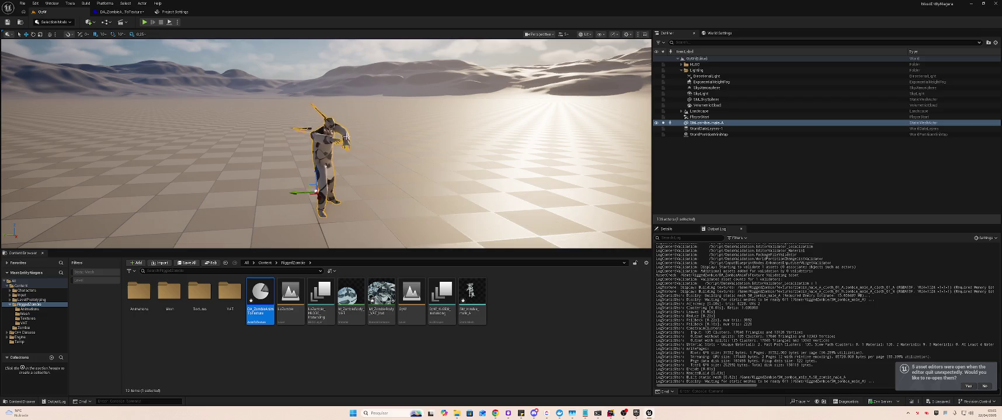
{"action": "left_click_drag", "start_coordinate": [346, 136], "coordinate": [597, 128]}
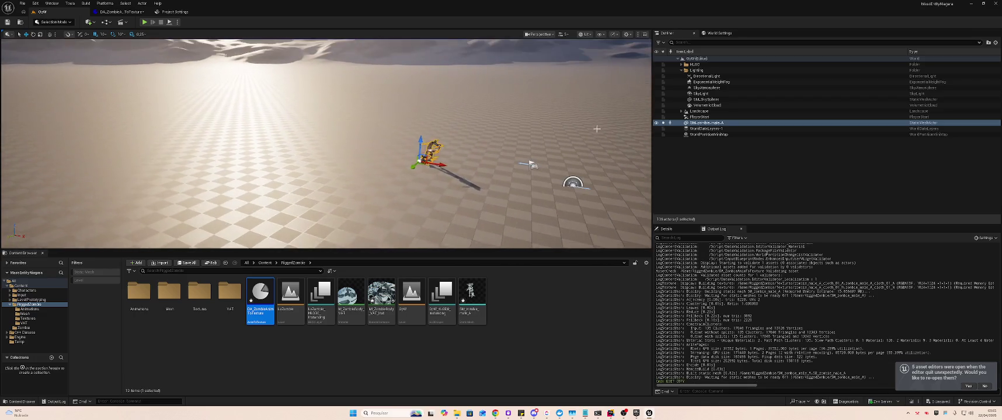
Copy the zombie and paste ten duplicates into the level
{"action": "left_click", "coordinate": [709, 123]}
{"action": "key", "text": "ctrl+c"}
{"action": "key", "text": "ctrl+v"}
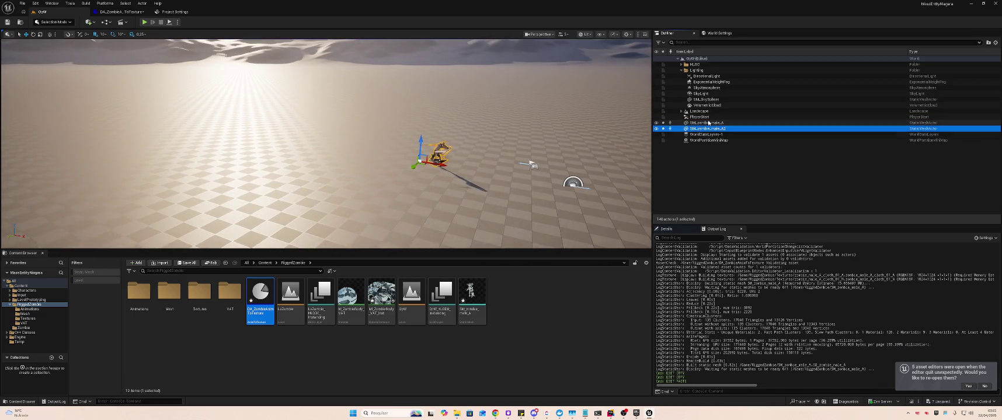
{"action": "key", "text": "ctrl+v"}
{"action": "key", "text": "ctrl+v"}
{"action": "key", "text": "ctrl+v"}
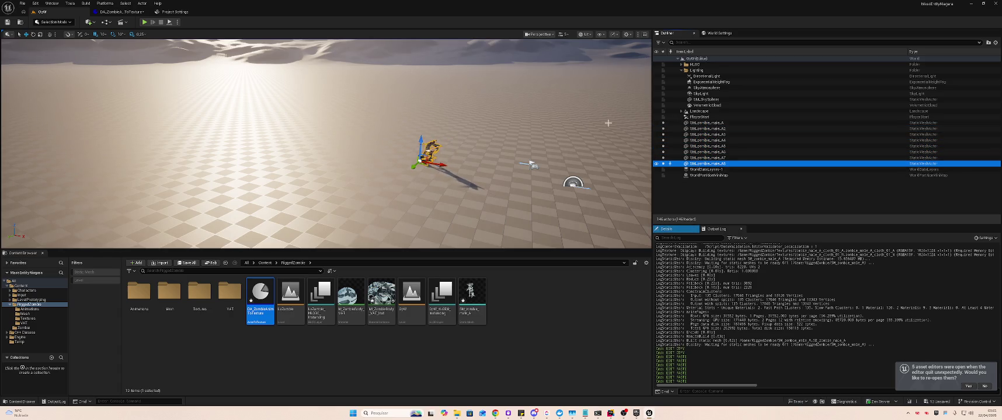
{"action": "key", "text": "ctrl+v"}
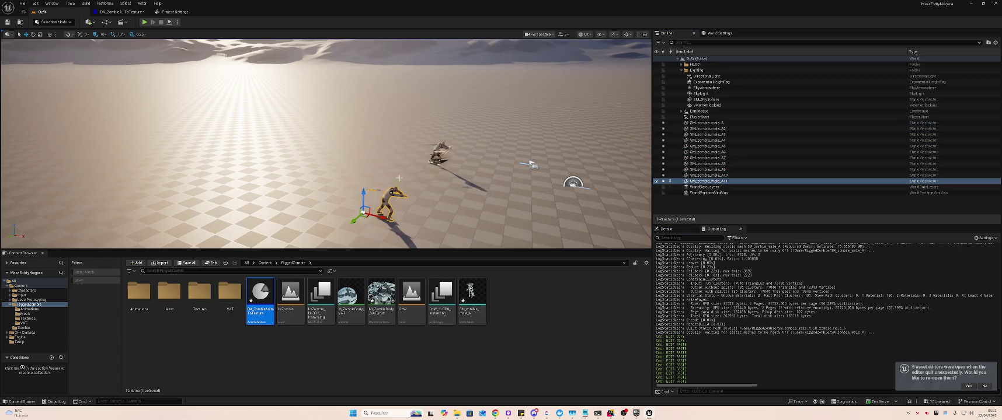
Move zombie A10 aside and start spacing the row, sliding A5 sideways
{"action": "left_click", "coordinate": [437, 152]}
{"action": "left_click_drag", "start_coordinate": [422, 166], "coordinate": [386, 195]}
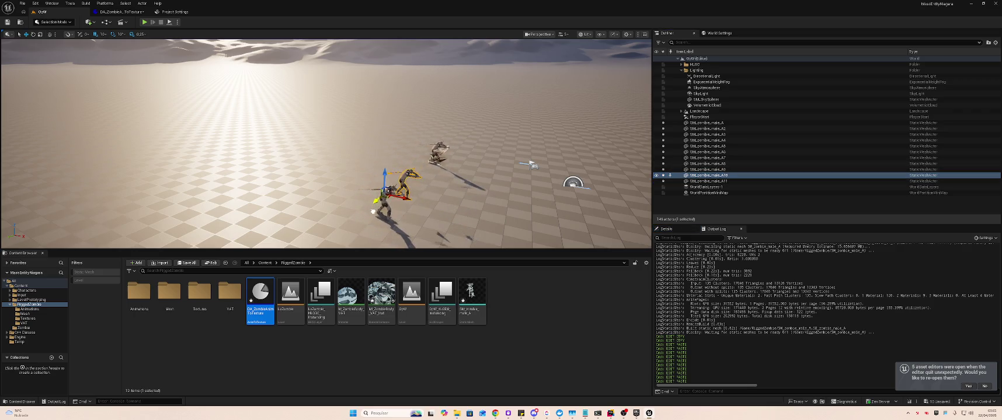
{"action": "left_click", "coordinate": [701, 169]}
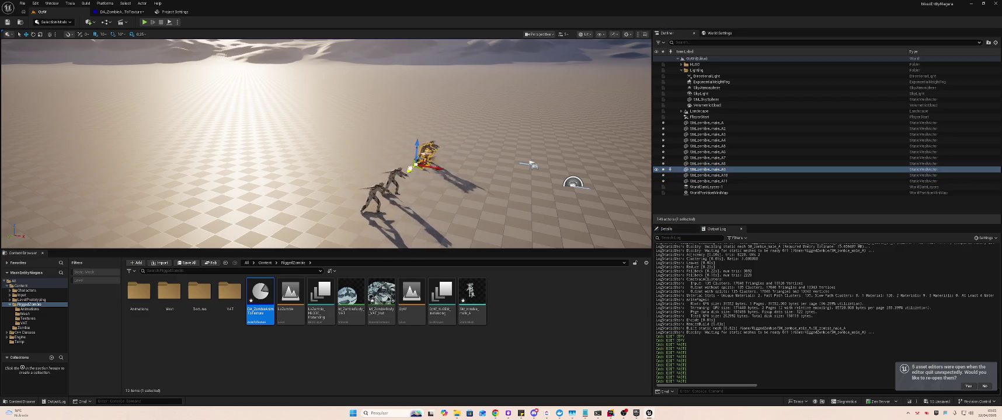
{"action": "left_click", "coordinate": [706, 164]}
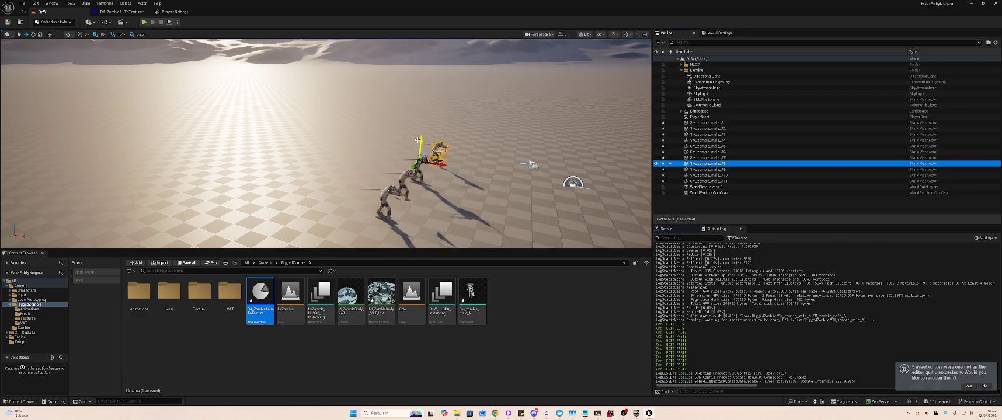
{"action": "mouse_move", "coordinate": [531, 165]}
{"action": "left_mouse_down"}
{"action": "mouse_move", "coordinate": [314, 242]}
{"action": "mouse_move", "coordinate": [284, 225]}
{"action": "mouse_move", "coordinate": [354, 146]}
{"action": "left_mouse_up"}
{"action": "left_click", "coordinate": [700, 165]}
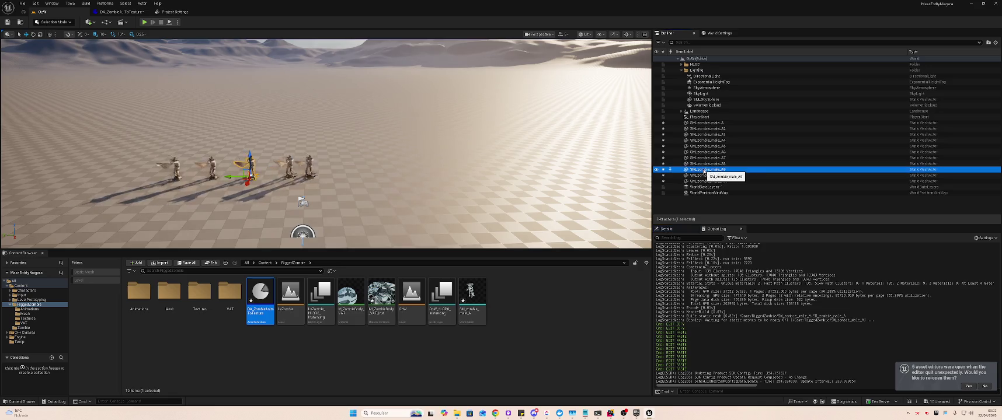
{"action": "left_click", "coordinate": [271, 176]}
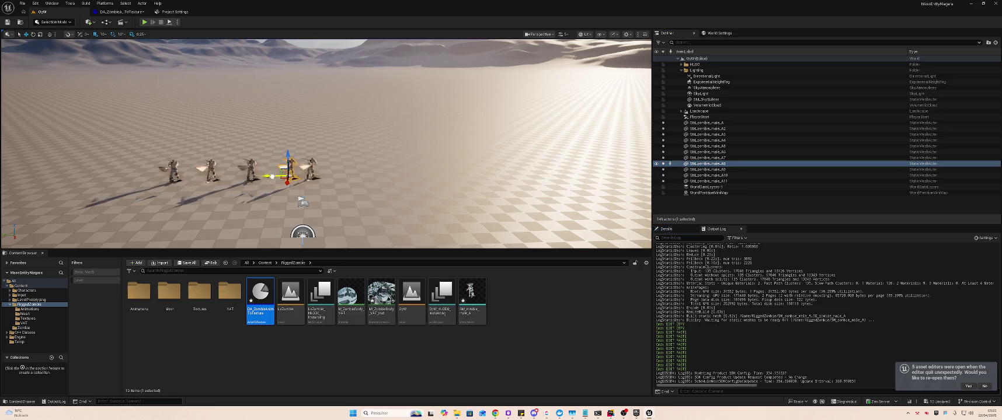
{"action": "left_click", "coordinate": [706, 158]}
{"action": "left_click", "coordinate": [293, 175]}
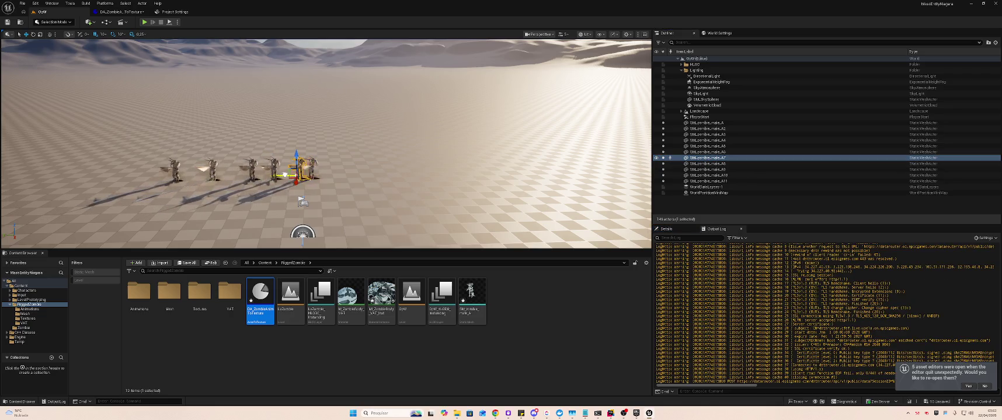
{"action": "left_click", "coordinate": [706, 152]}
{"action": "left_click", "coordinate": [707, 146]}
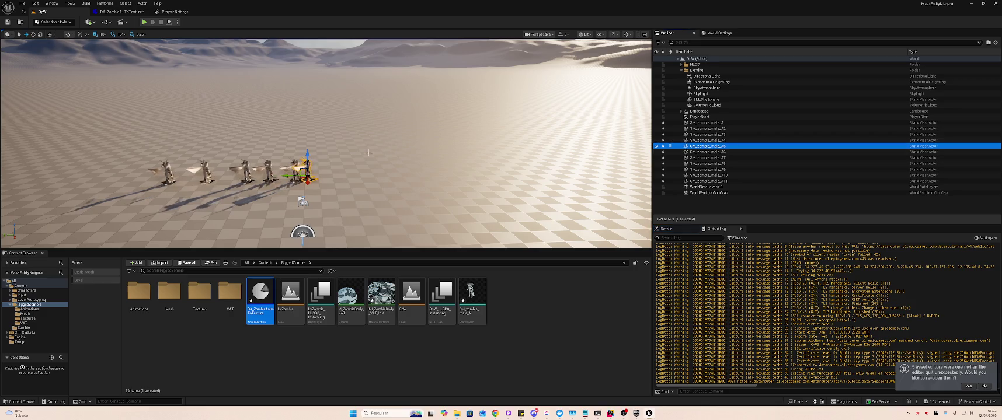
{"action": "left_click_drag", "start_coordinate": [291, 175], "coordinate": [314, 175]}
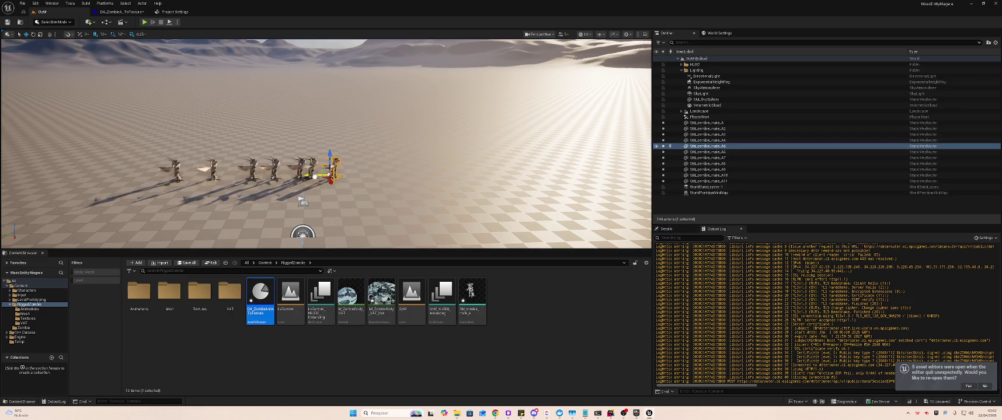
Slide zombies A4, A3, A2 and A right along the row, save all, and play
{"action": "left_click", "coordinate": [706, 140]}
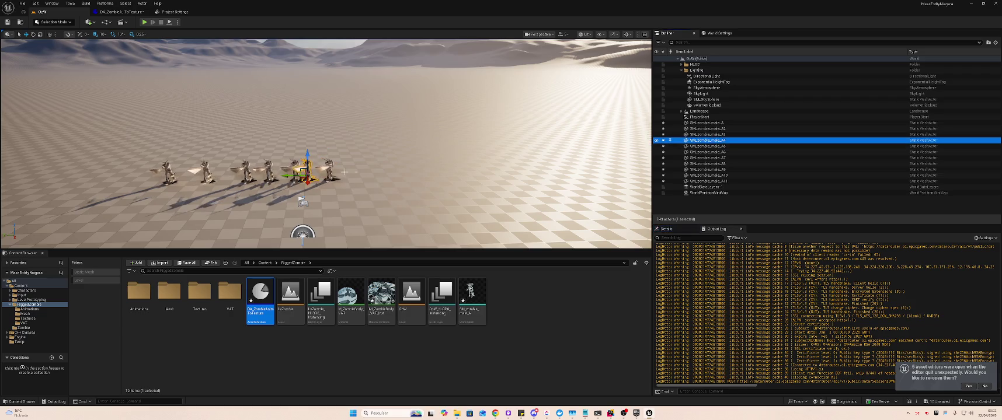
{"action": "left_click_drag", "start_coordinate": [296, 175], "coordinate": [331, 171]}
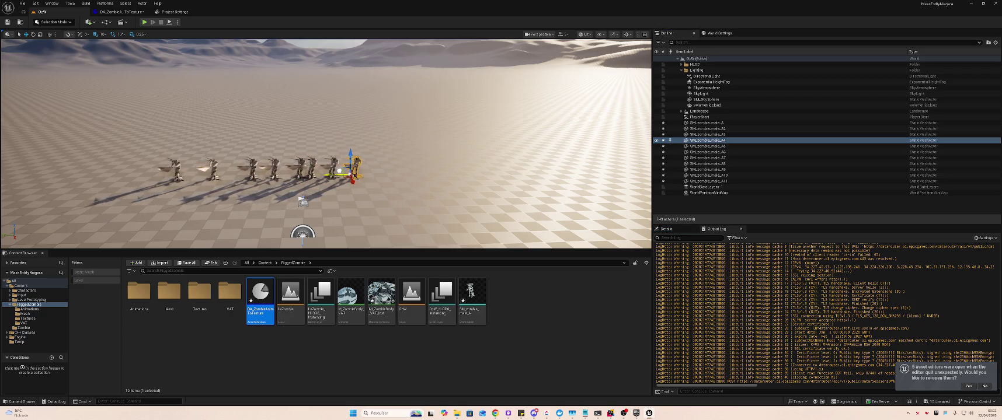
{"action": "left_click", "coordinate": [695, 140]}
{"action": "left_click", "coordinate": [691, 135]}
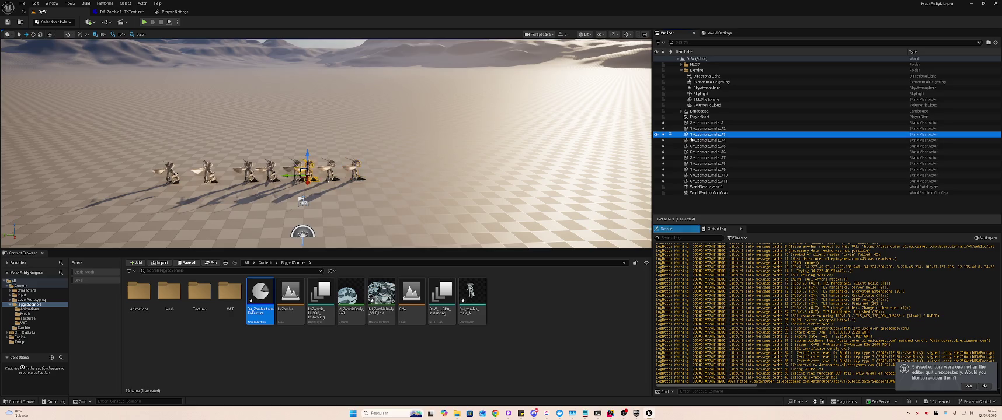
{"action": "left_click_drag", "start_coordinate": [296, 175], "coordinate": [358, 172]}
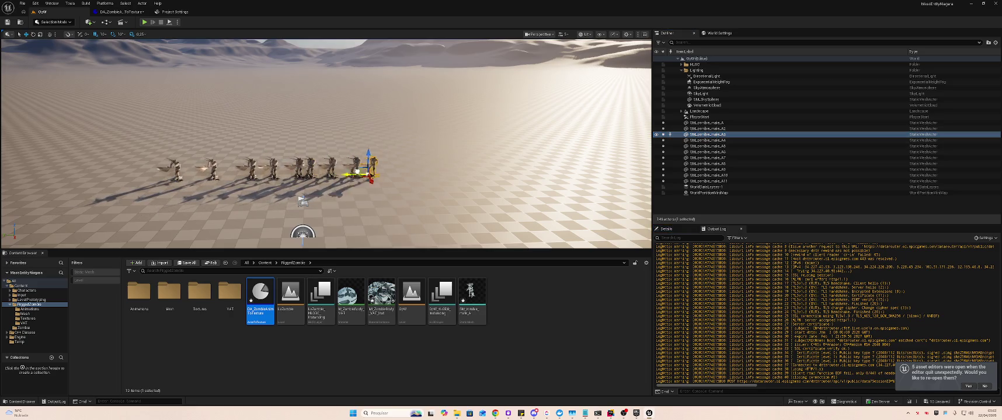
{"action": "left_click", "coordinate": [695, 129]}
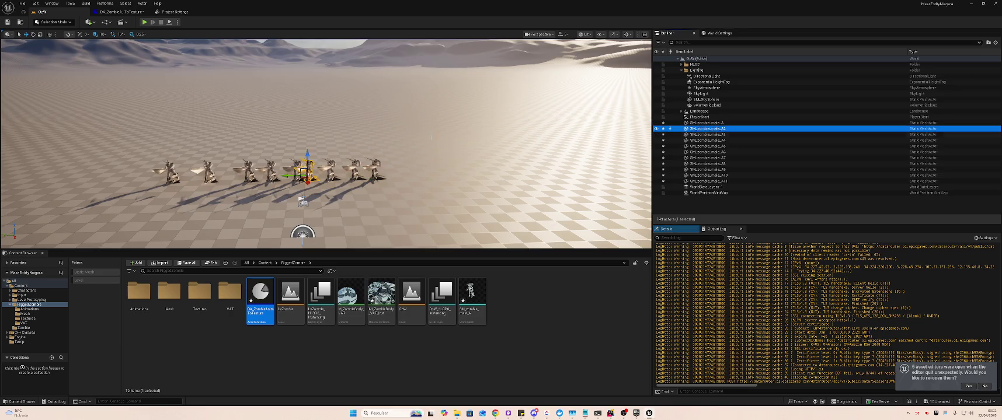
{"action": "left_click_drag", "start_coordinate": [297, 176], "coordinate": [397, 174]}
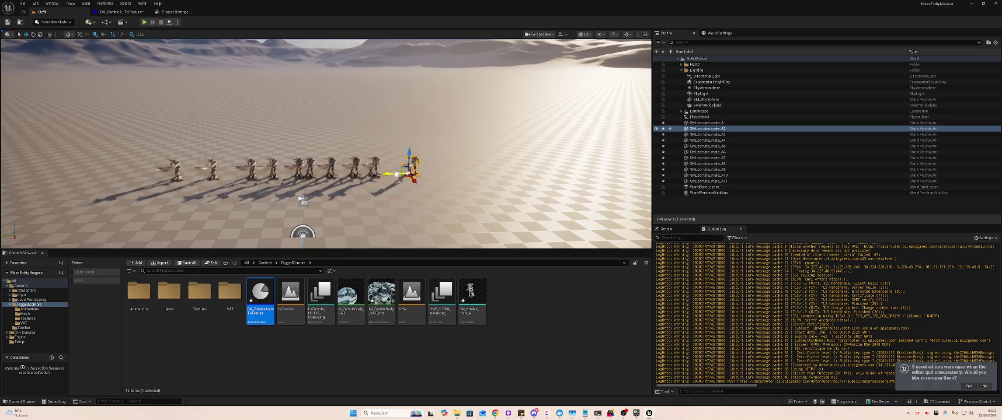
{"action": "left_click", "coordinate": [697, 123]}
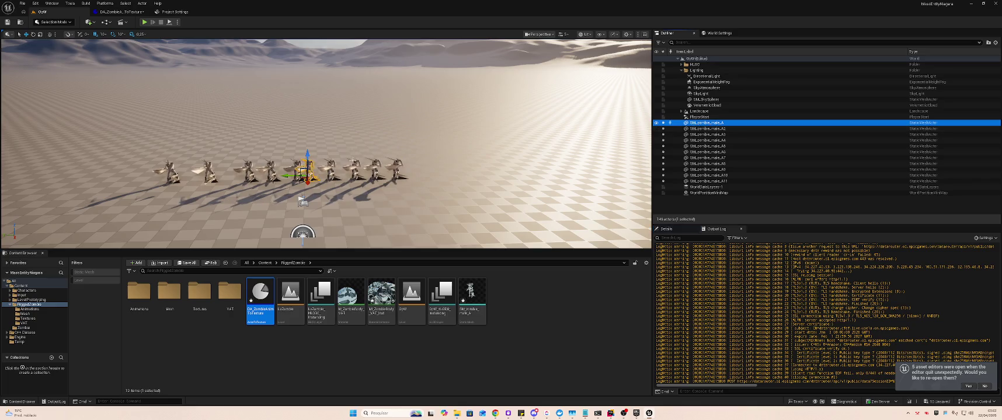
{"action": "left_click_drag", "start_coordinate": [304, 174], "coordinate": [321, 174]}
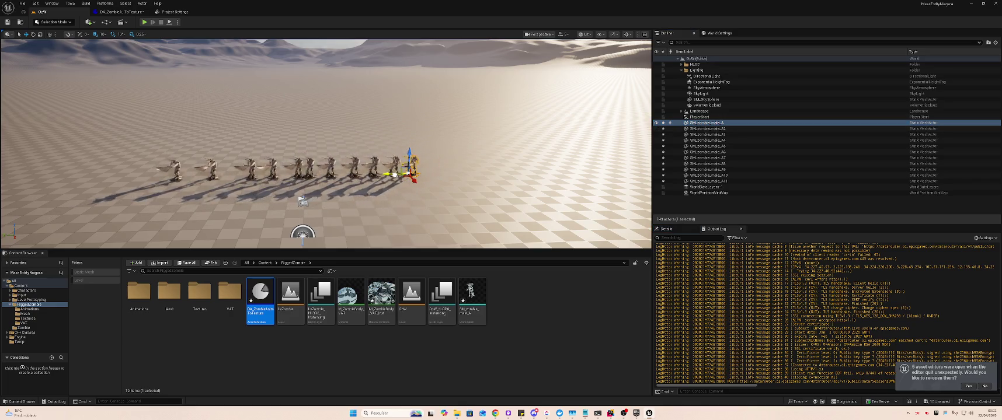
{"action": "key", "text": "ctrl+shift+s"}
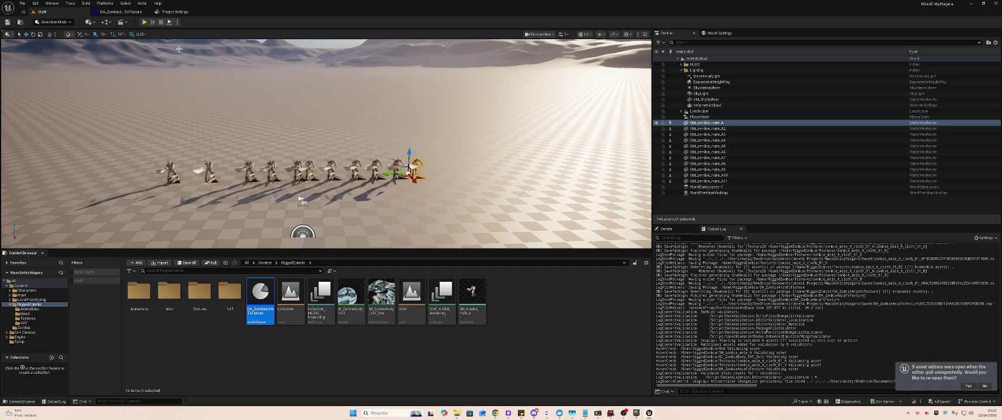
{"action": "key", "text": "alt+p"}
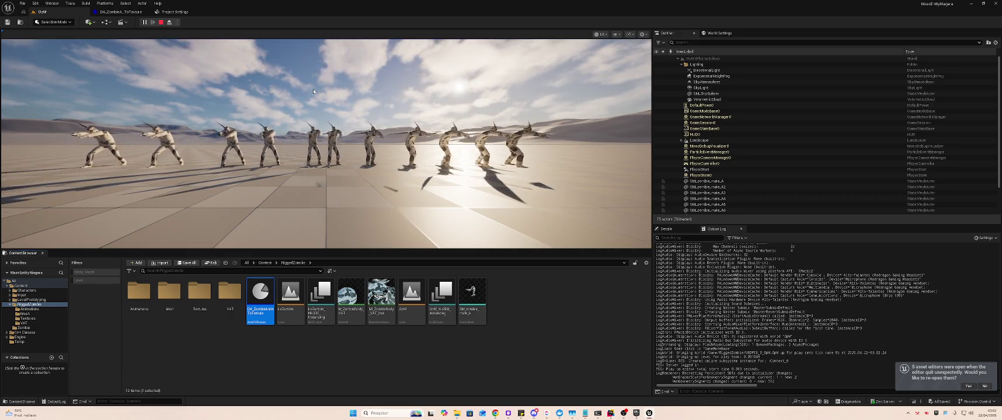
Stop play mode and open the DA_ZombieAnimToTexture data asset from the Content Browser
{"action": "key", "text": "Escape"}
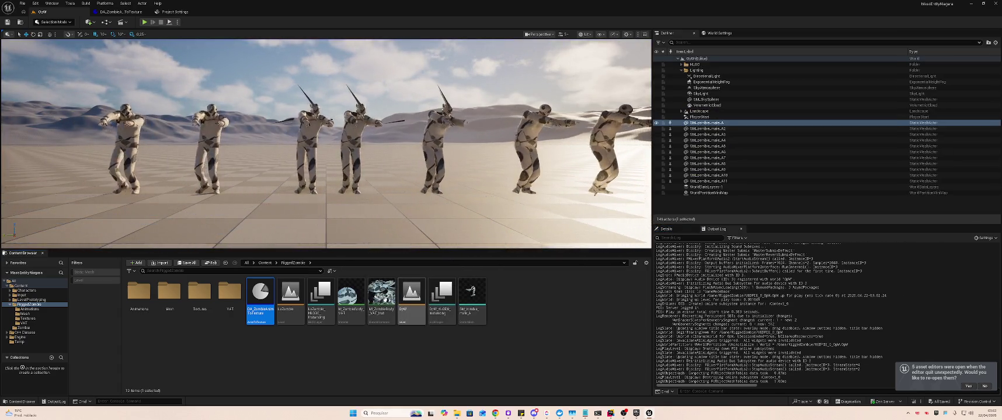
{"action": "mouse_move", "coordinate": [386, 292]}
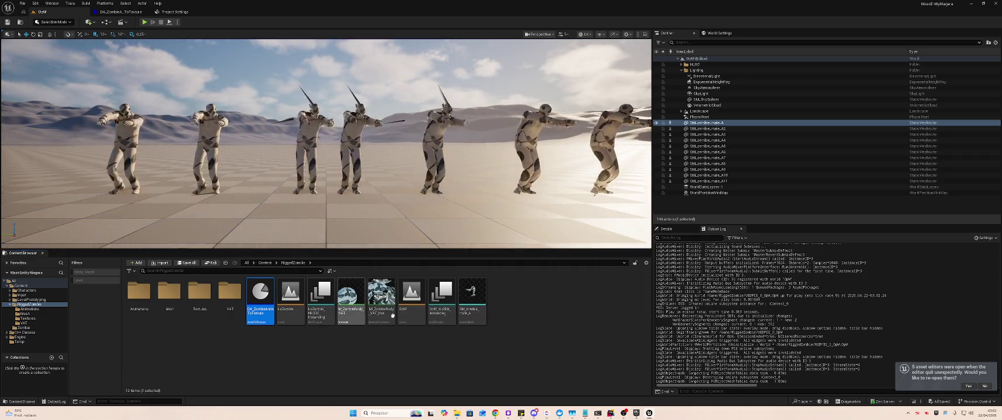
{"action": "double_click", "coordinate": [276, 310]}
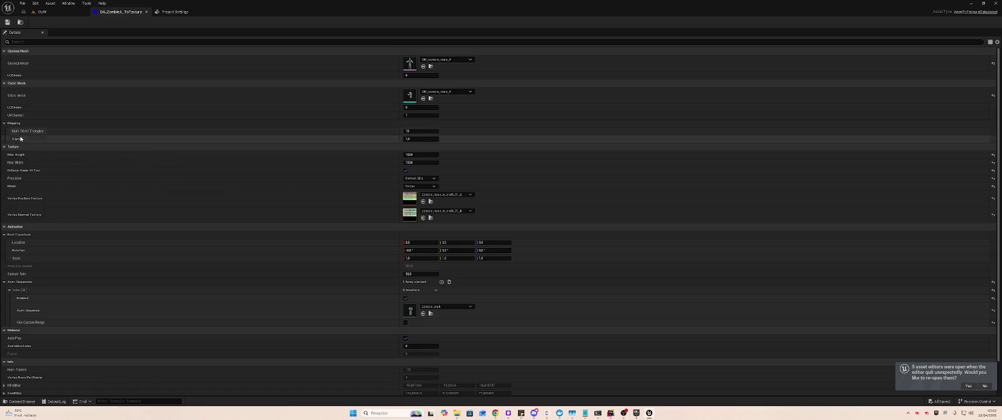
{"action": "key", "text": "alt+Tab"}
{"action": "scroll", "coordinate": [508, 204], "scroll_direction": "down", "scroll_amount": 3}
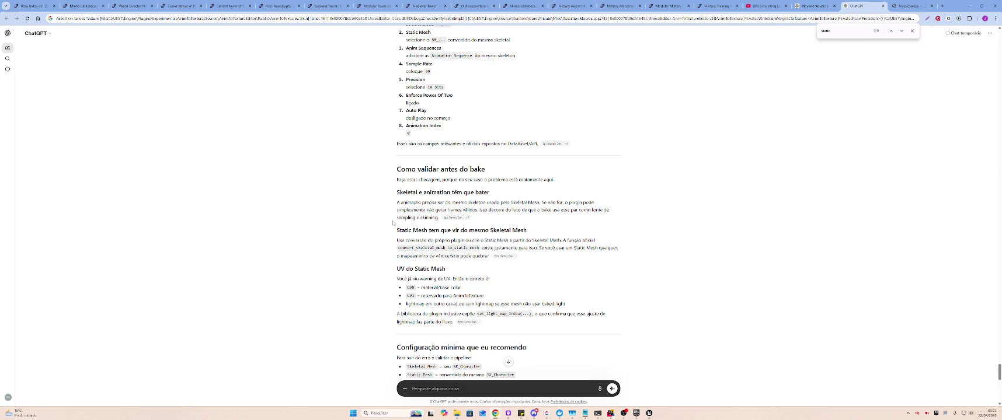
{"action": "scroll", "coordinate": [411, 226], "scroll_direction": "down", "scroll_amount": 2}
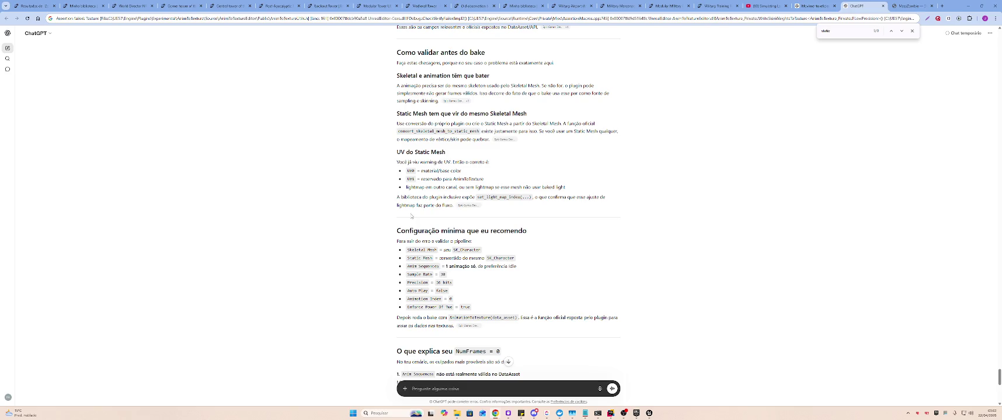
{"action": "key", "text": "alt+Tab"}
{"action": "key", "text": "Tab"}
{"action": "key", "text": "Tab"}
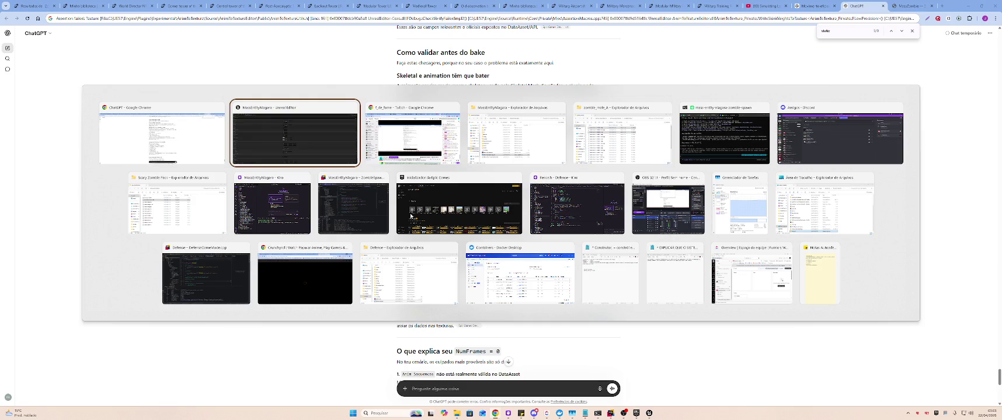
{"action": "key", "text": "alt+Tab"}
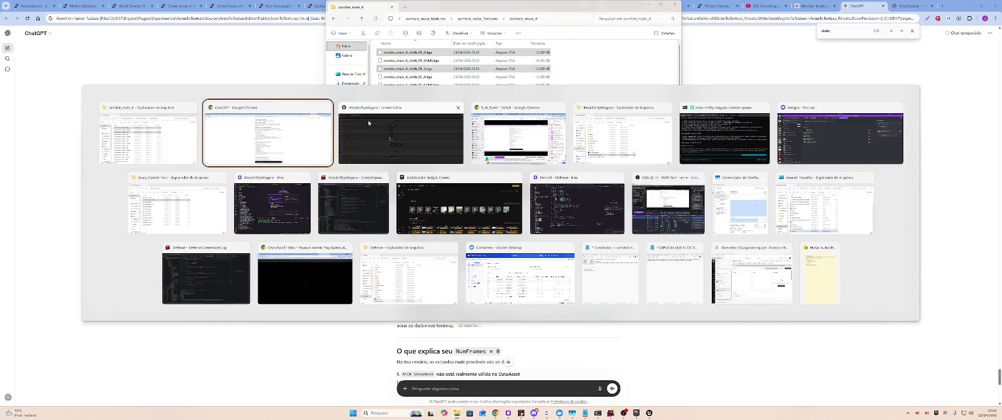
{"action": "key", "text": "Tab"}
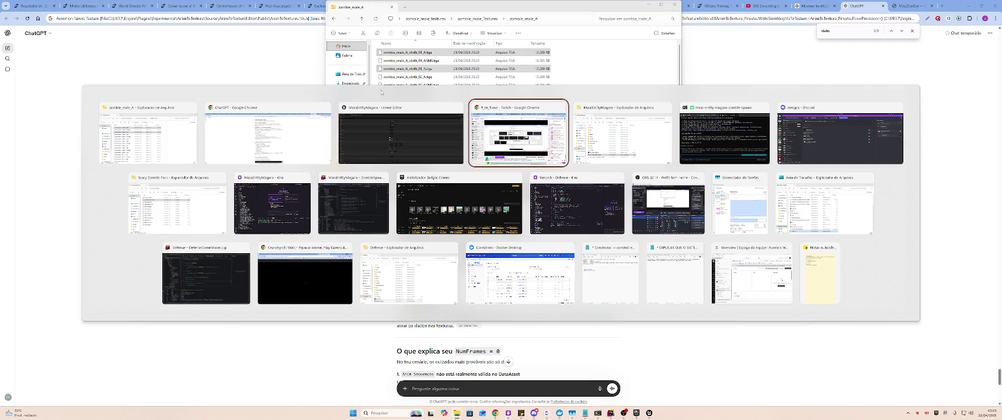
{"action": "left_click", "coordinate": [394, 128]}
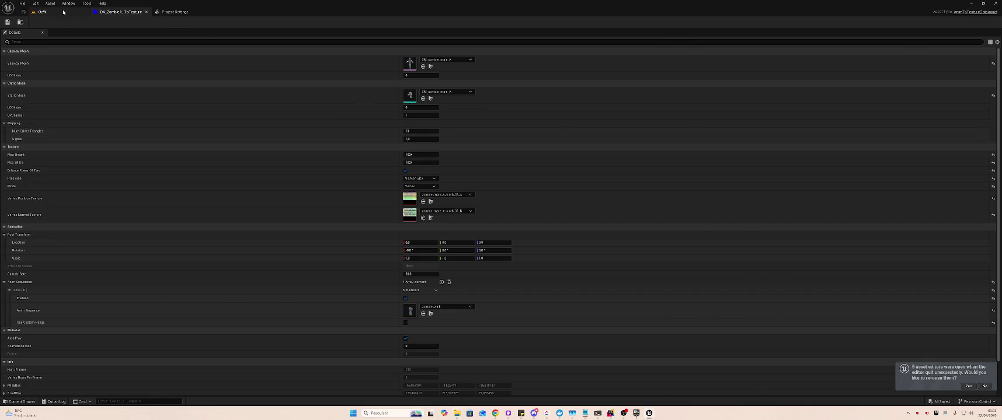
Reimport the zombie cloth TGA textures into RiggedZombie > Textures and save them
{"action": "key", "text": "ctrl+Tab"}
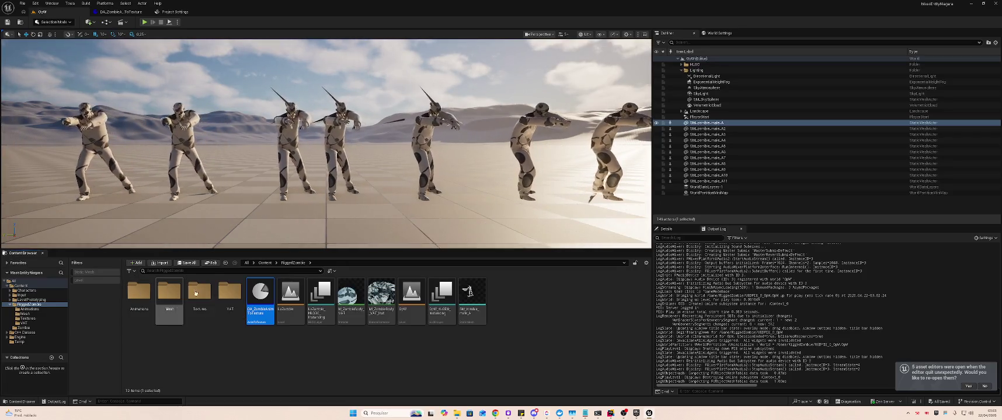
{"action": "left_click", "coordinate": [199, 292]}
{"action": "double_click", "coordinate": [199, 292]}
{"action": "key", "text": "alt+Tab"}
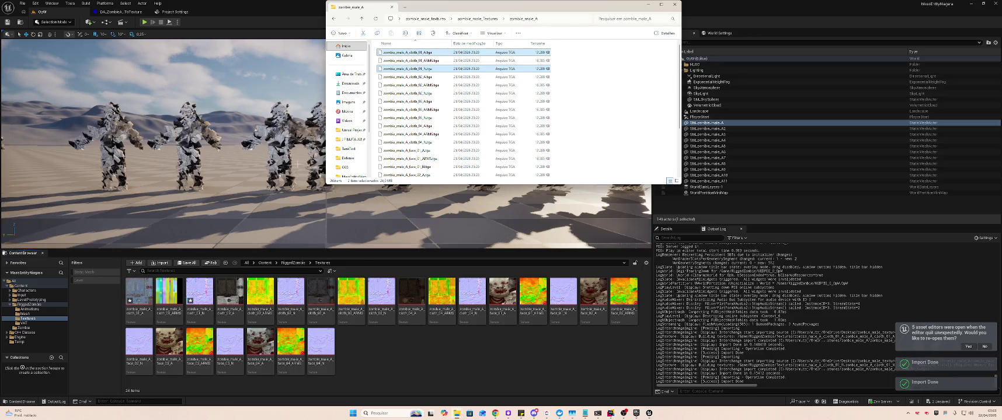
{"action": "left_click", "coordinate": [229, 13]}
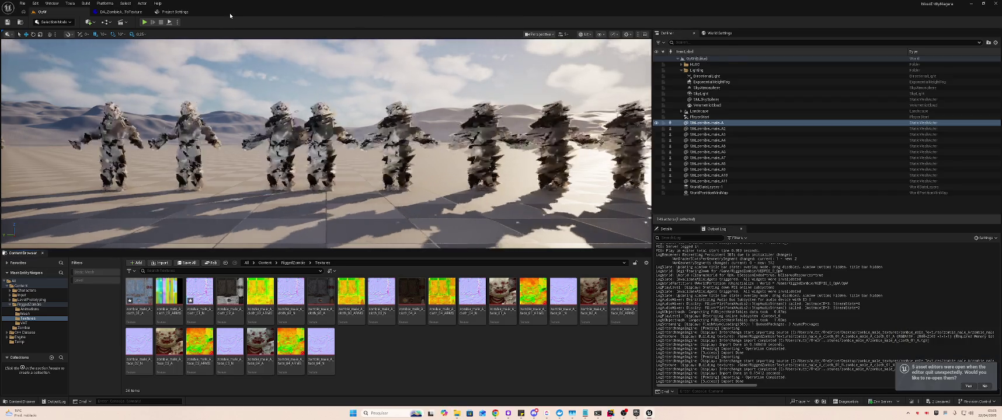
{"action": "key", "text": "ctrl+shift+s"}
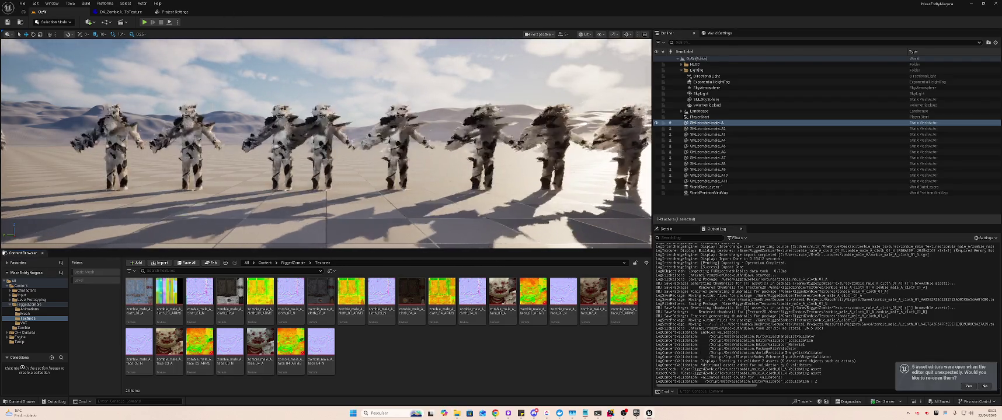
Re-run processing on DA_ZombieAnimToTexture, then open the data asset and save it
{"action": "left_click", "coordinate": [29, 304]}
{"action": "left_click", "coordinate": [256, 298]}
{"action": "right_click", "coordinate": [256, 298]}
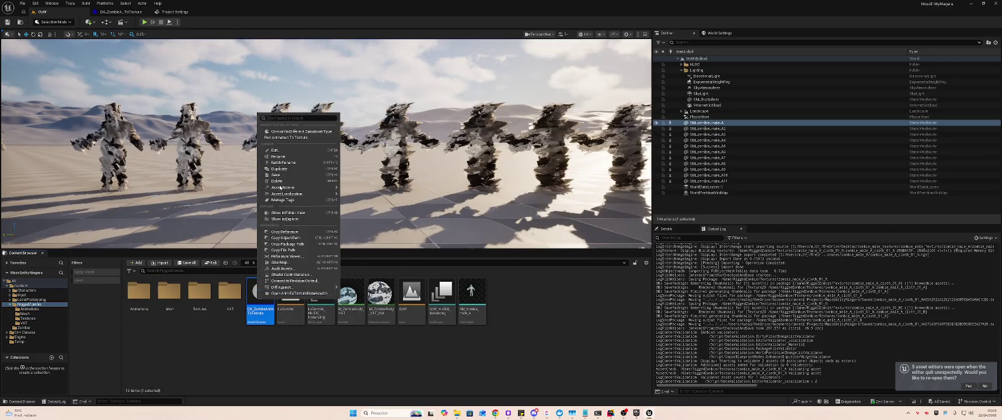
{"action": "left_click", "coordinate": [340, 139]}
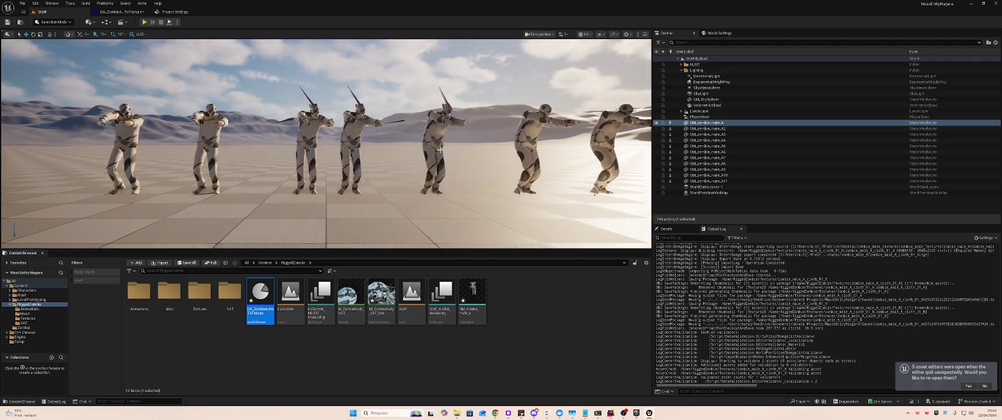
{"action": "double_click", "coordinate": [262, 296]}
{"action": "key", "text": "ctrl+shift+s"}
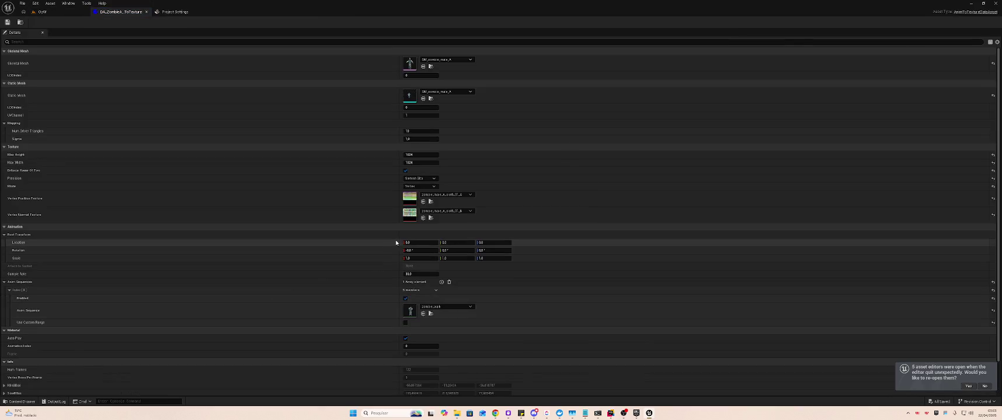
Scroll ChatGPT's answer to 'Recomendação final' and start a reply that NumFrames is now correct
{"action": "key", "text": "alt+Tab"}
{"action": "key", "text": "alt+Tab"}
{"action": "key", "text": "Tab"}
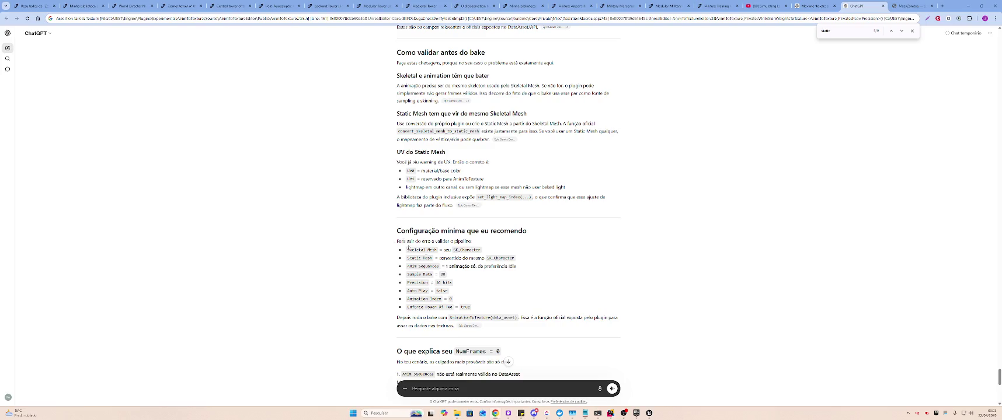
{"action": "scroll", "coordinate": [460, 359], "scroll_direction": "down", "scroll_amount": 4}
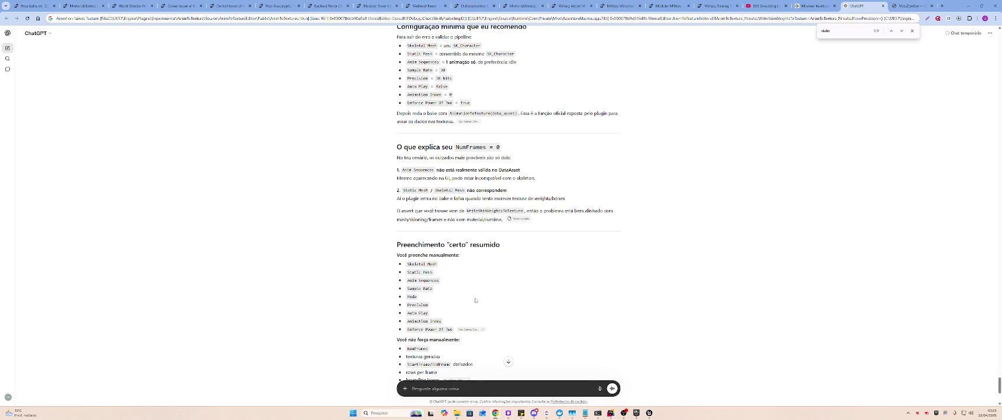
{"action": "scroll", "coordinate": [476, 299], "scroll_direction": "down", "scroll_amount": 2}
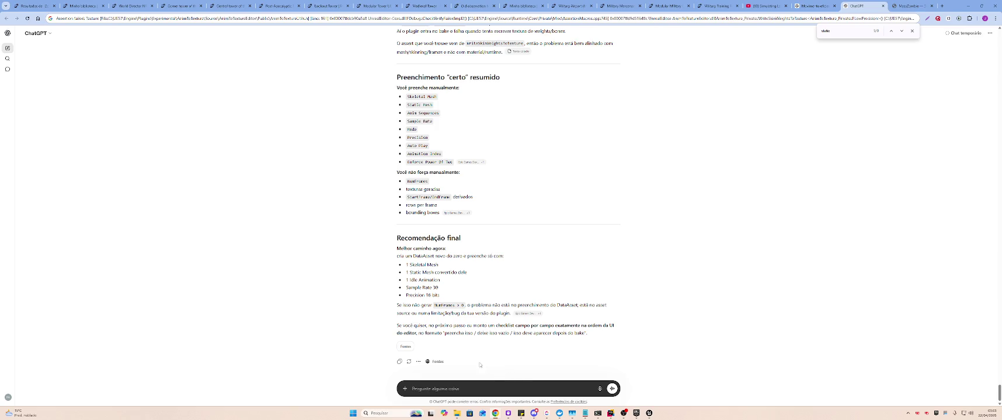
{"action": "type", "text": "o"}
{"action": "type", "text": "umFrames fico"}
{"action": "type", "text": "u c"}
{"action": "type", "text": "orreto e o s"}
{"action": "type", "text": "taticM"}
{"action": "type", "text": "esh no word"}
Send ChatGPT the follow-up that the mesh now animates but lost its colours and has odd resolution
{"action": "key", "text": "BackSpace"}
{"action": "type", "text": "ld está se movimen"}
{"action": "type", "text": "tando confo"}
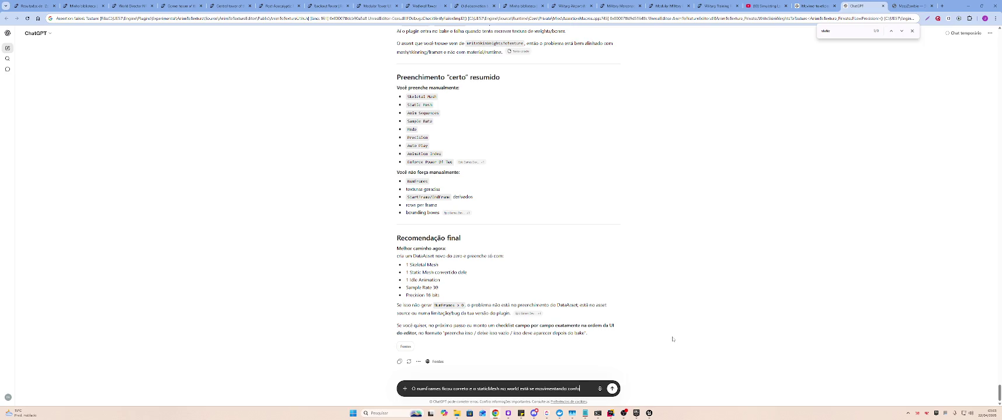
{"action": "type", "text": "rme a animação, poré"}
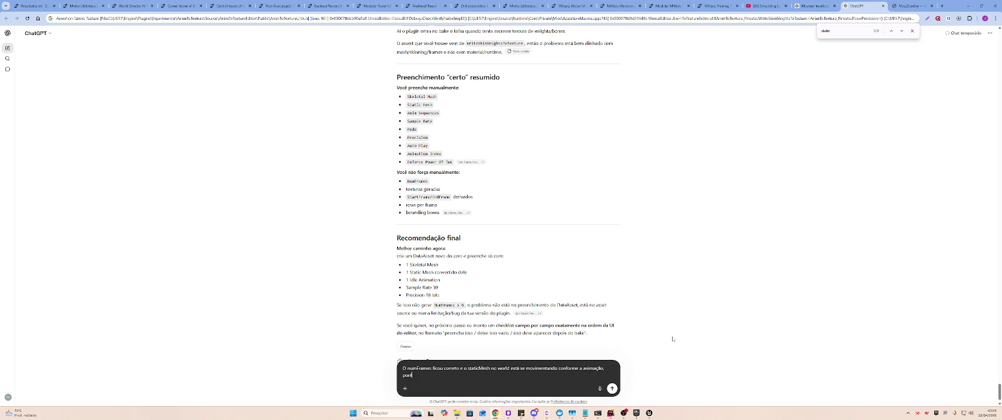
{"action": "type", "text": "m p"}
{"action": "type", "text": "erdeu"}
{"action": "type", "text": " as cores e está com uma resolu"}
{"action": "type", "text": "ção estranha, como ajusto?"}
{"action": "key", "text": "Return"}
{"action": "key", "text": "alt+Tab"}
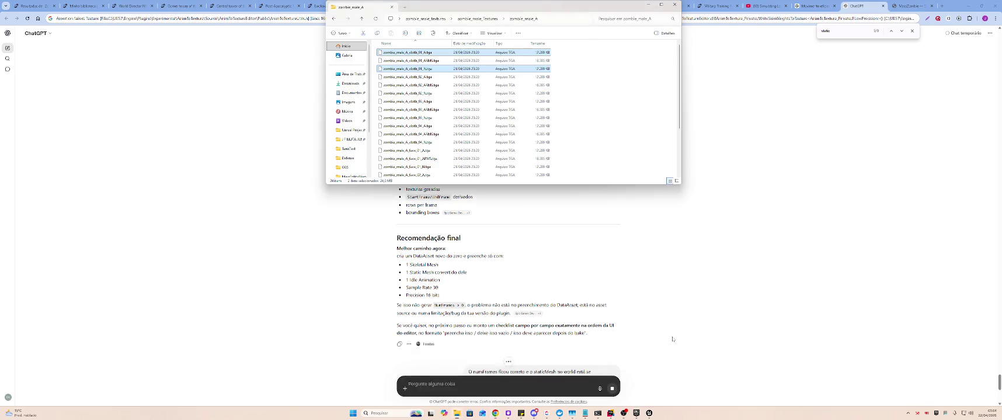
{"action": "key", "text": "alt+Tab"}
{"action": "key", "text": "alt+Tab"}
{"action": "key", "text": "alt+Tab"}
{"action": "key", "text": "alt+Tab"}
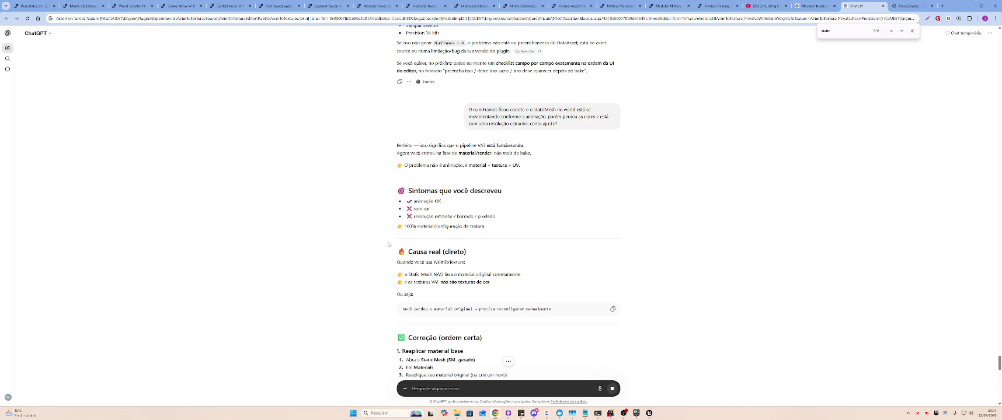
Review ChatGPT's fixes (reapply base material, Base Color on UV0, VAT on UV1), checking the OpW level
{"action": "scroll", "coordinate": [466, 284], "scroll_direction": "down", "scroll_amount": 2}
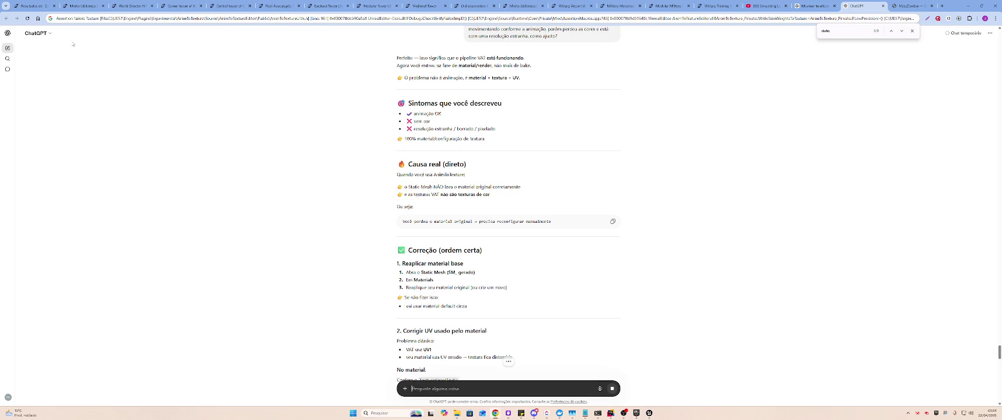
{"action": "scroll", "coordinate": [262, 157], "scroll_direction": "down", "scroll_amount": 2}
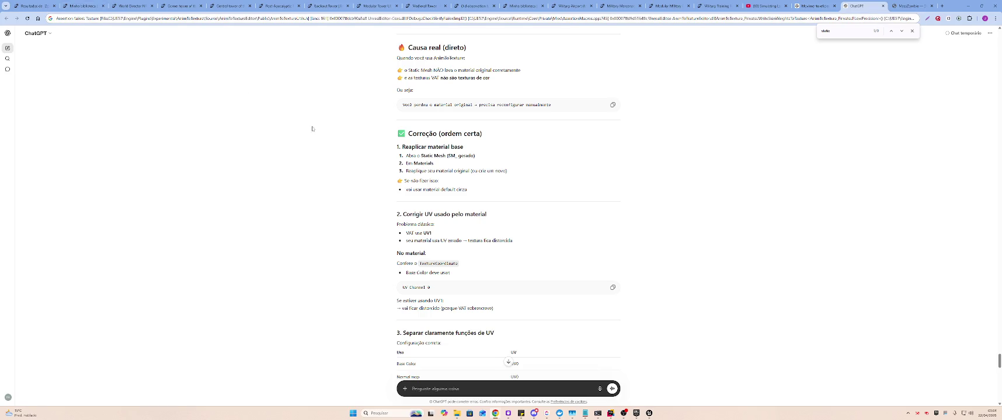
{"action": "key", "text": "alt+Tab"}
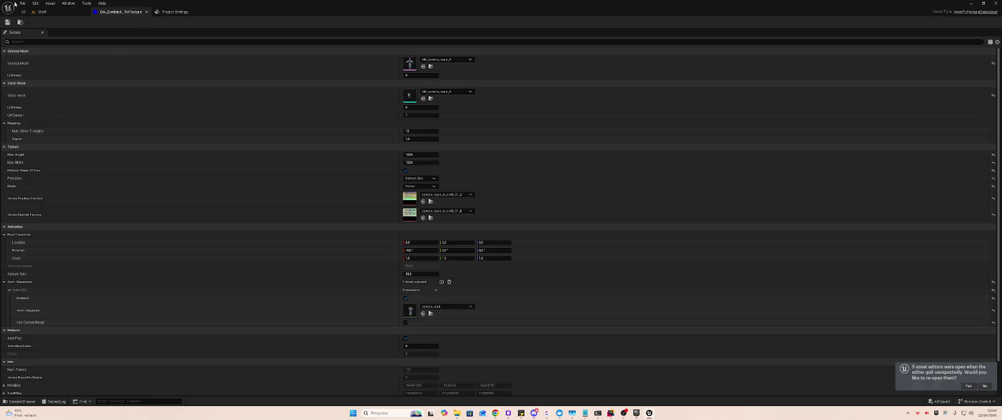
{"action": "left_click", "coordinate": [65, 13]}
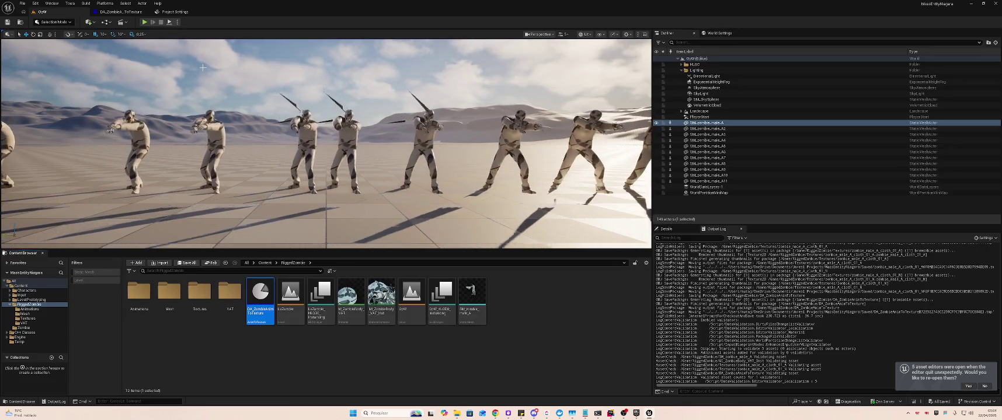
{"action": "key", "text": "alt+Tab"}
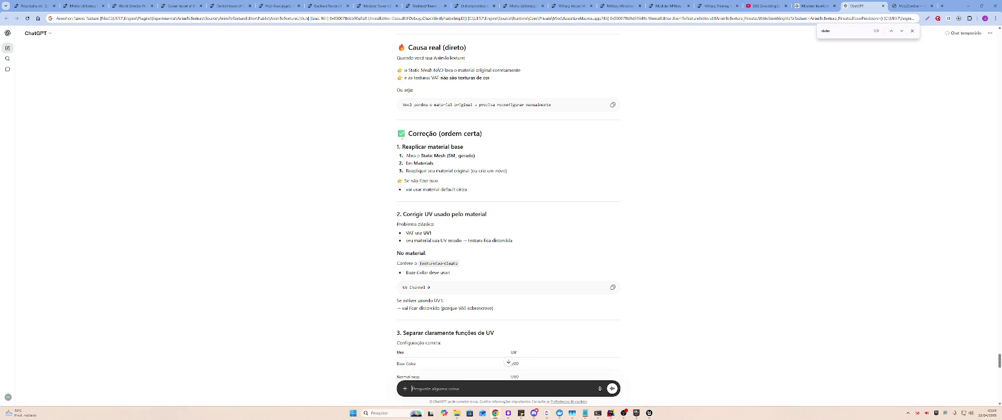
{"action": "scroll", "coordinate": [400, 138], "scroll_direction": "up", "scroll_amount": 3}
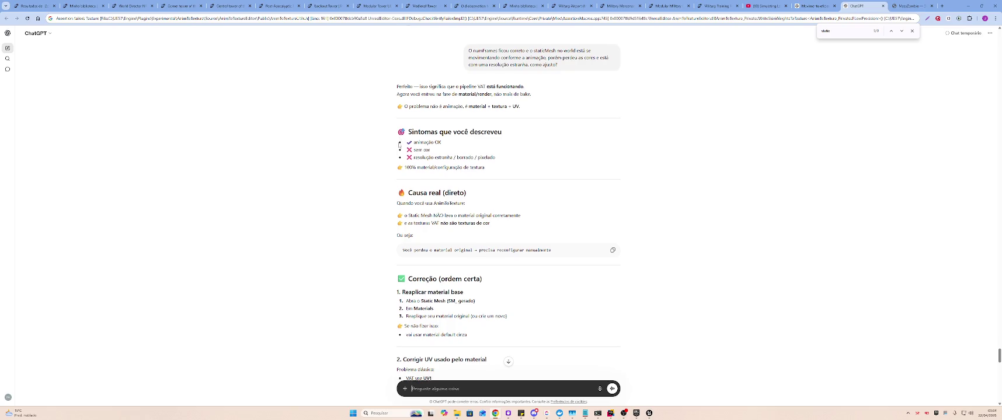
{"action": "scroll", "coordinate": [400, 139], "scroll_direction": "down", "scroll_amount": 5}
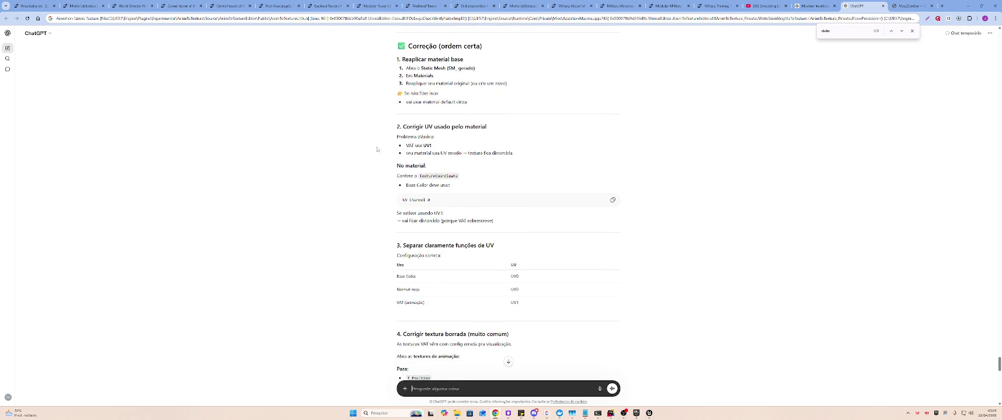
{"action": "scroll", "coordinate": [374, 139], "scroll_direction": "up", "scroll_amount": 1}
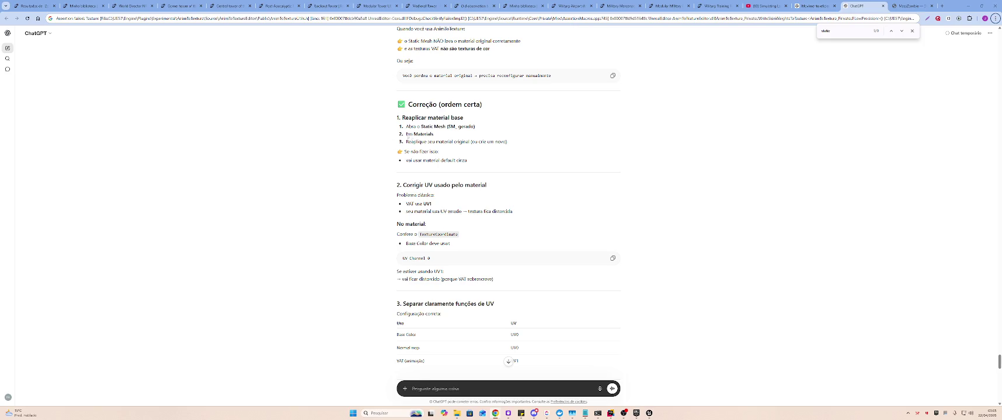
{"action": "key", "text": "alt+Tab"}
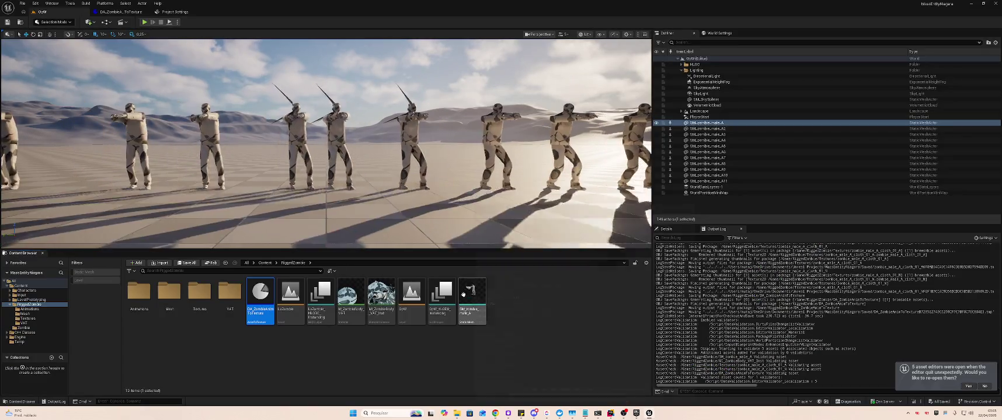
Open SM_zombie_male_A in the mesh editor and scroll through its Details panel
{"action": "left_click", "coordinate": [473, 292]}
{"action": "double_click", "coordinate": [475, 290]}
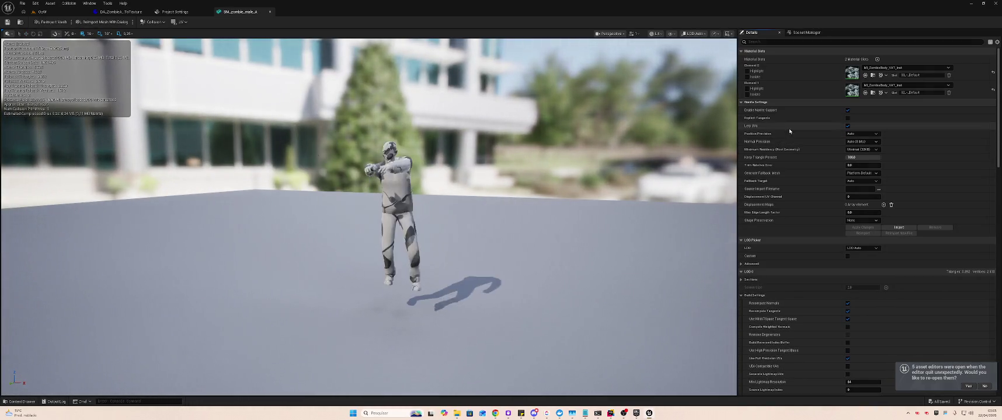
{"action": "scroll", "coordinate": [794, 156], "scroll_direction": "down", "scroll_amount": 3}
{"action": "scroll", "coordinate": [794, 156], "scroll_direction": "down", "scroll_amount": 20}
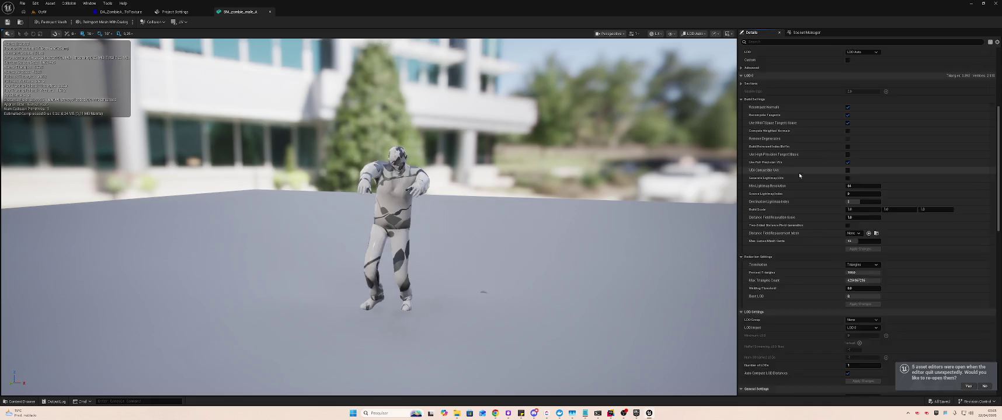
{"action": "scroll", "coordinate": [795, 176], "scroll_direction": "down", "scroll_amount": 10}
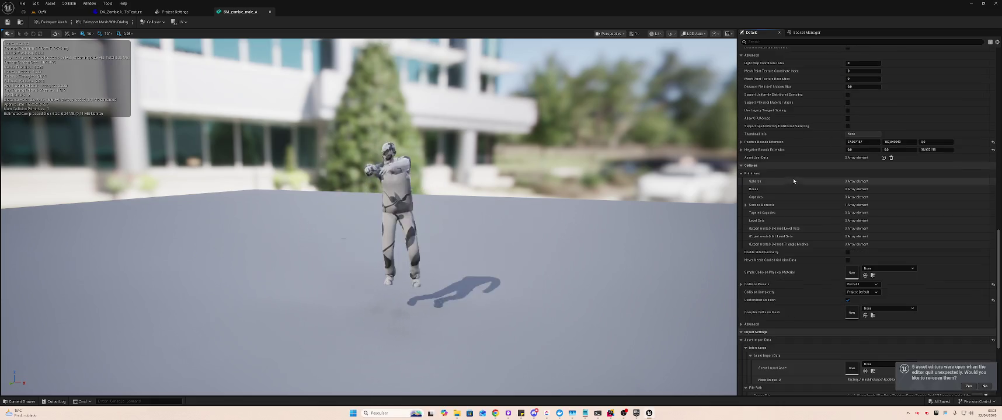
{"action": "scroll", "coordinate": [794, 179], "scroll_direction": "down", "scroll_amount": 9}
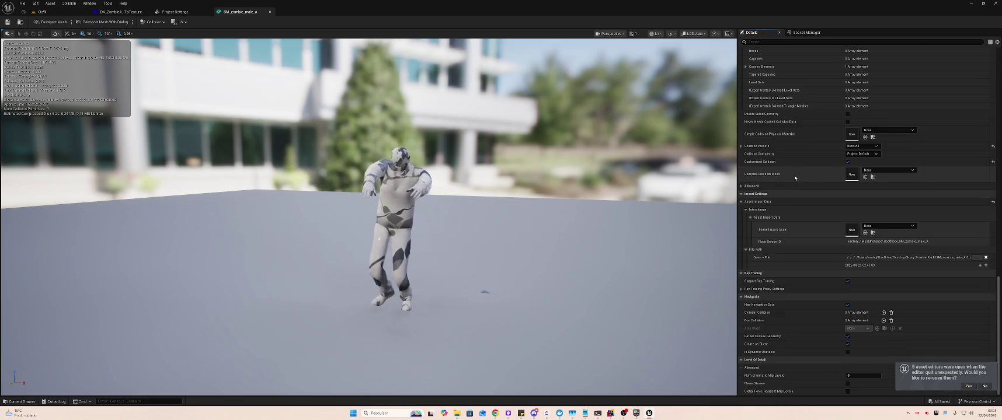
{"action": "scroll", "coordinate": [793, 178], "scroll_direction": "up", "scroll_amount": 20}
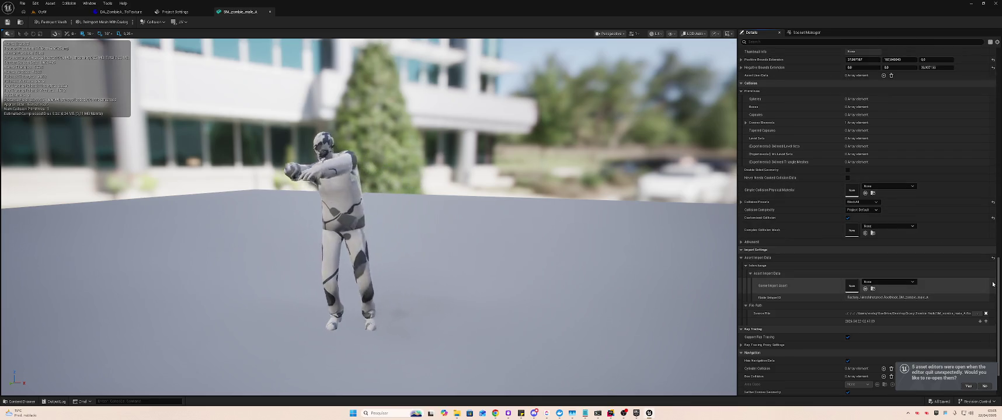
{"action": "scroll", "coordinate": [994, 166], "scroll_direction": "up", "scroll_amount": 15}
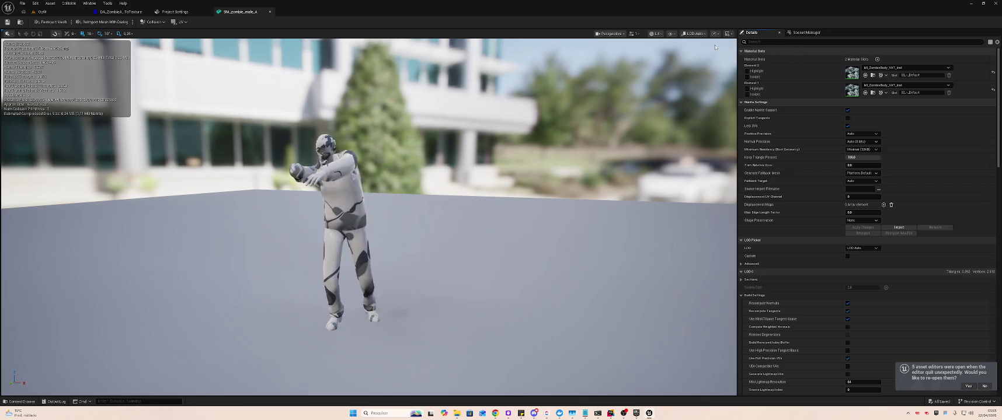
Return to ChatGPT's 'Corrigir UV usado pelo material' correction step
{"action": "key", "text": "alt+Tab"}
{"action": "scroll", "coordinate": [522, 165], "scroll_direction": "up", "scroll_amount": 5}
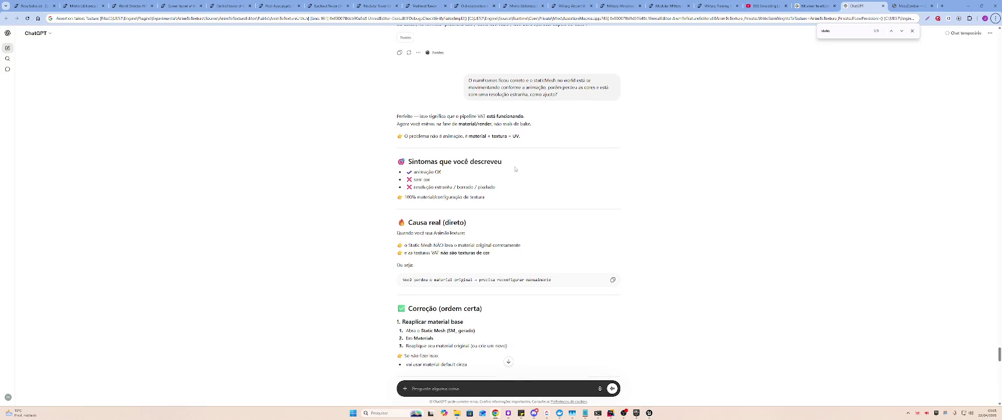
{"action": "scroll", "coordinate": [489, 190], "scroll_direction": "down", "scroll_amount": 3}
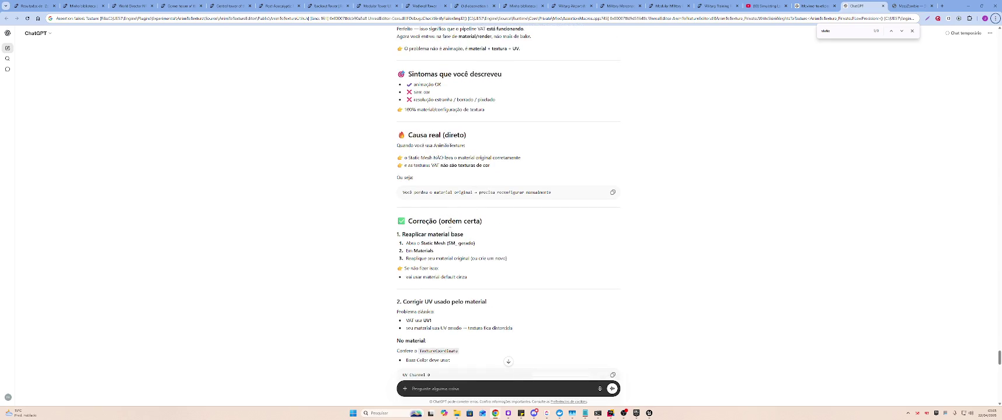
Inspect Element 0's material choices on the zombie mesh, keeping the original material
{"action": "key", "text": "alt+Tab"}
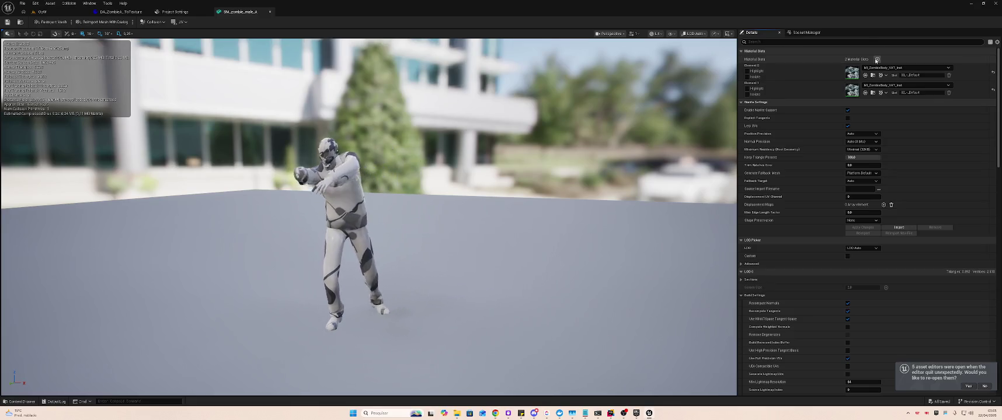
{"action": "left_click", "coordinate": [926, 75]}
{"action": "left_click", "coordinate": [923, 69]}
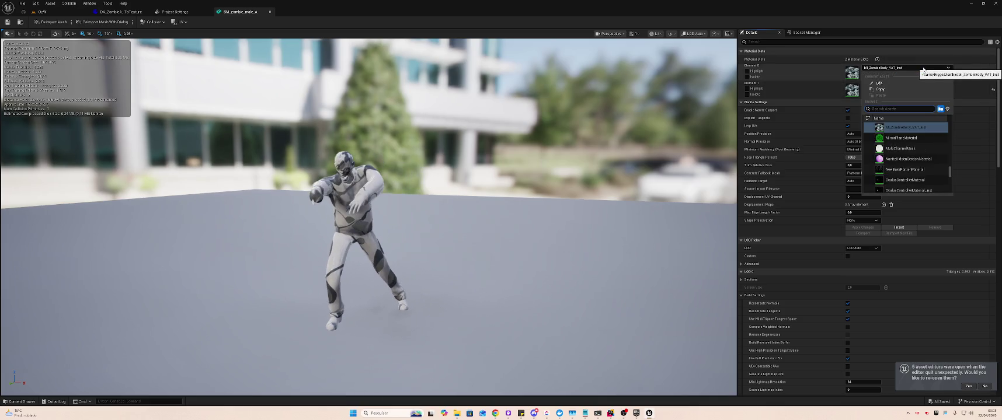
{"action": "left_click", "coordinate": [923, 69]}
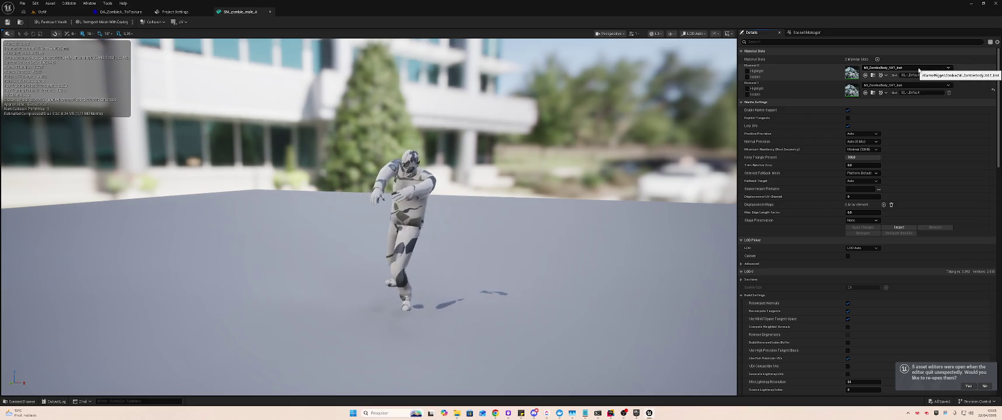
Filter the mesh Details by 'UV' and clear it, then open MI_ZombieBody_VAT_Inst from OpW
{"action": "key", "text": "alt+Tab"}
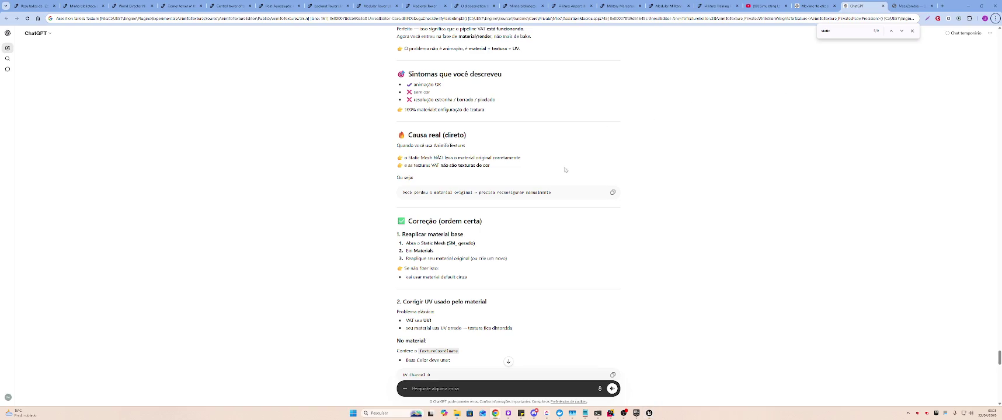
{"action": "scroll", "coordinate": [559, 187], "scroll_direction": "down", "scroll_amount": 1}
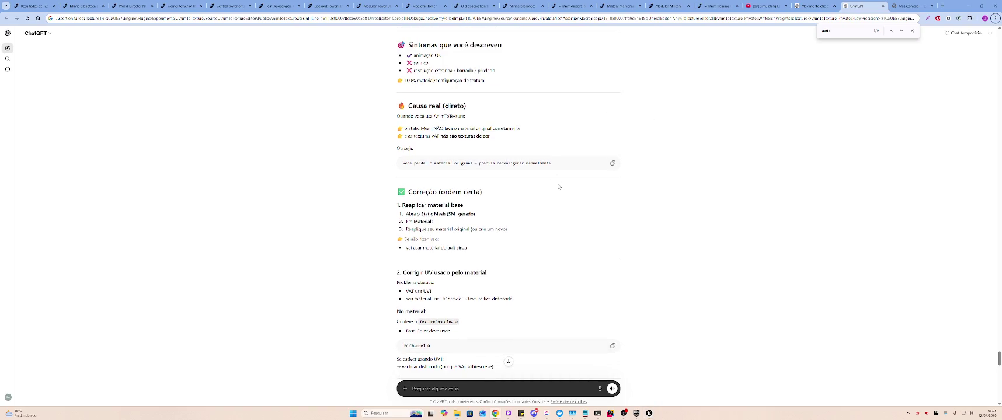
{"action": "key", "text": "alt+Tab"}
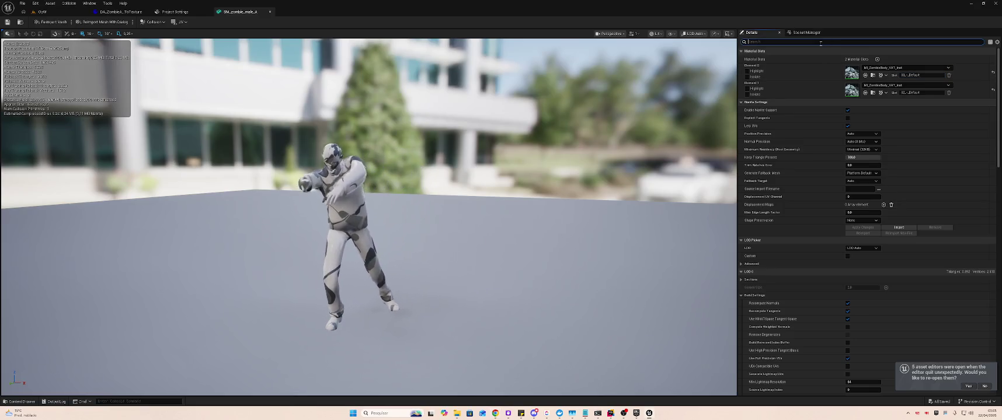
{"action": "type", "text": "UV"}
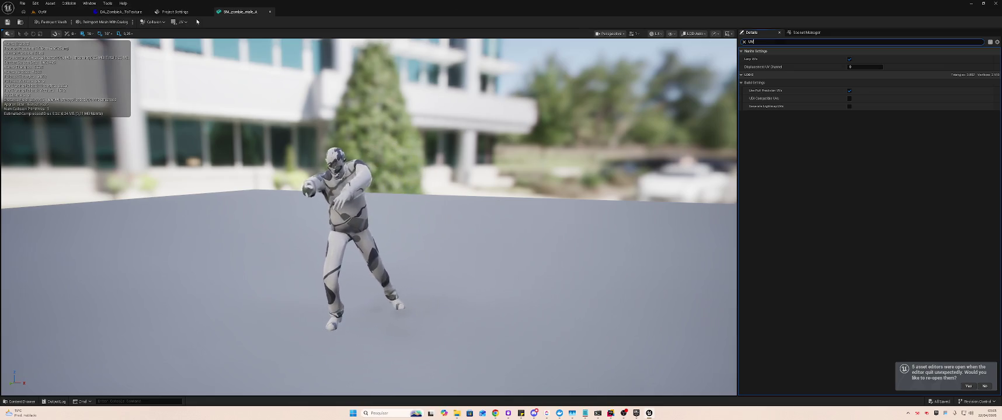
{"action": "left_click", "coordinate": [744, 42]}
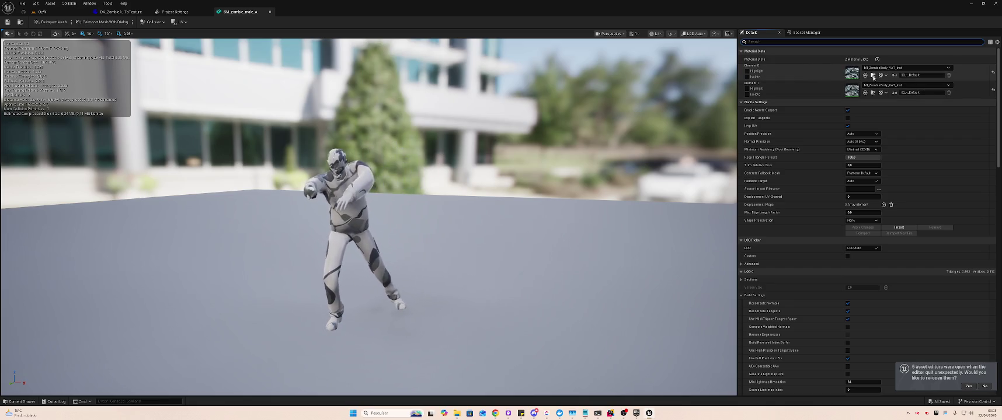
{"action": "key", "text": "ctrl+Tab"}
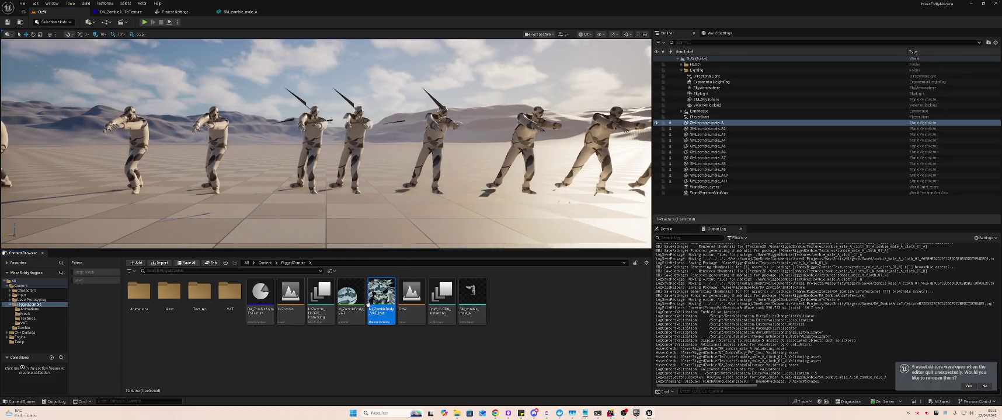
{"action": "double_click", "coordinate": [368, 306]}
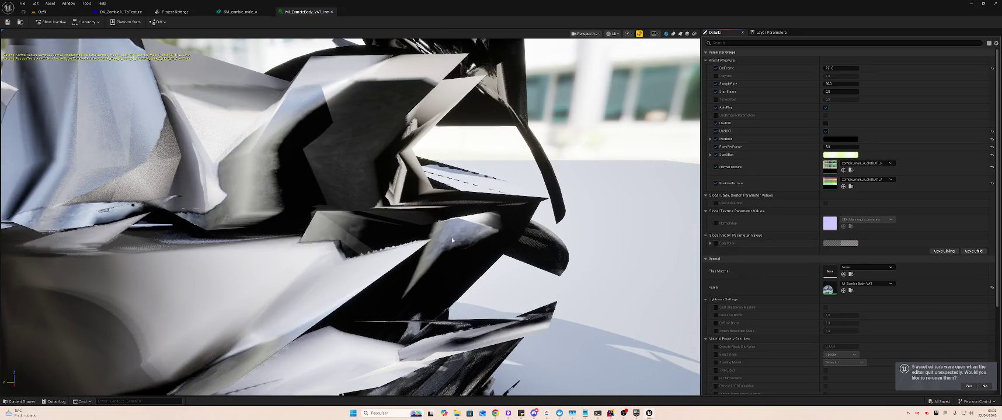
Try overriding StartFrame to 1.0, then undo it back to 0.0
{"action": "scroll", "coordinate": [450, 240], "scroll_direction": "down", "scroll_amount": 5}
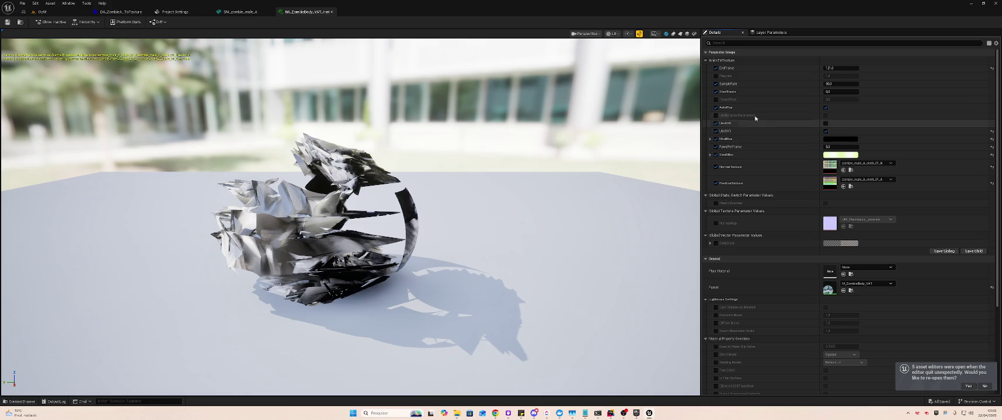
{"action": "left_click", "coordinate": [716, 92]}
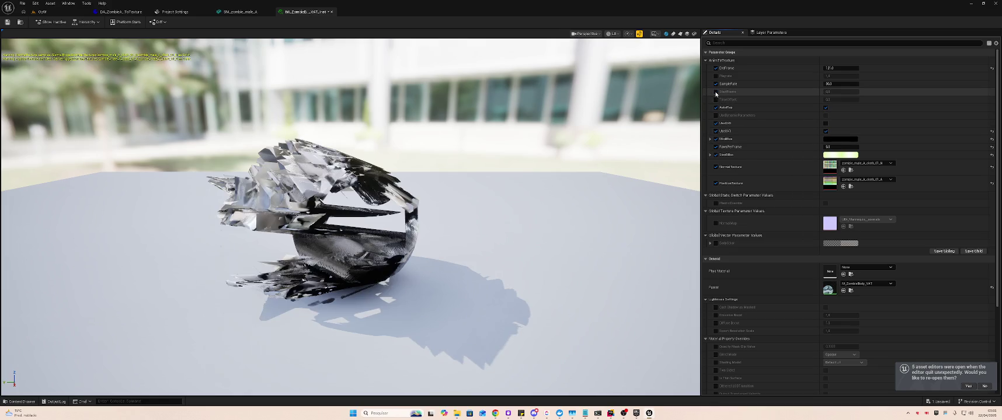
{"action": "left_click", "coordinate": [827, 92]}
{"action": "type", "text": "1"}
{"action": "key", "text": "Return"}
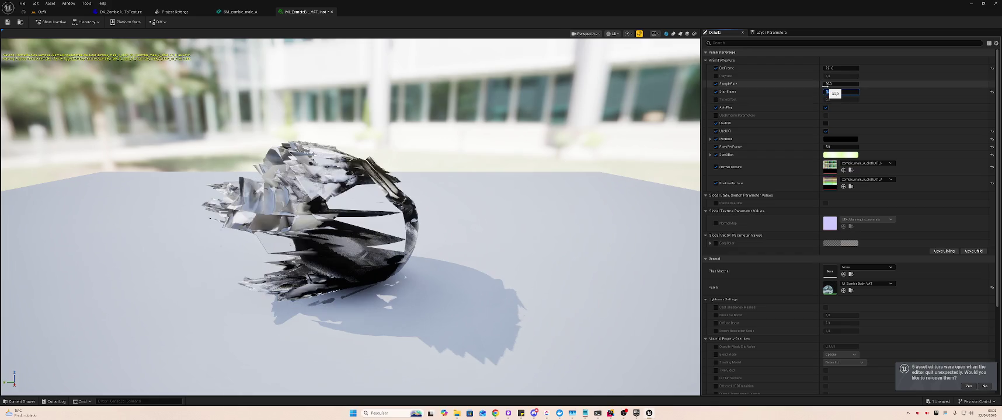
{"action": "key", "text": "Return"}
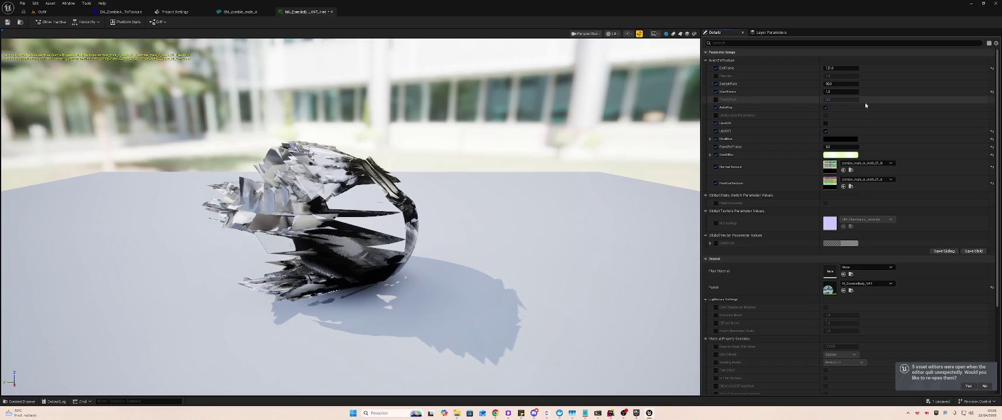
{"action": "key", "text": "ctrl+z"}
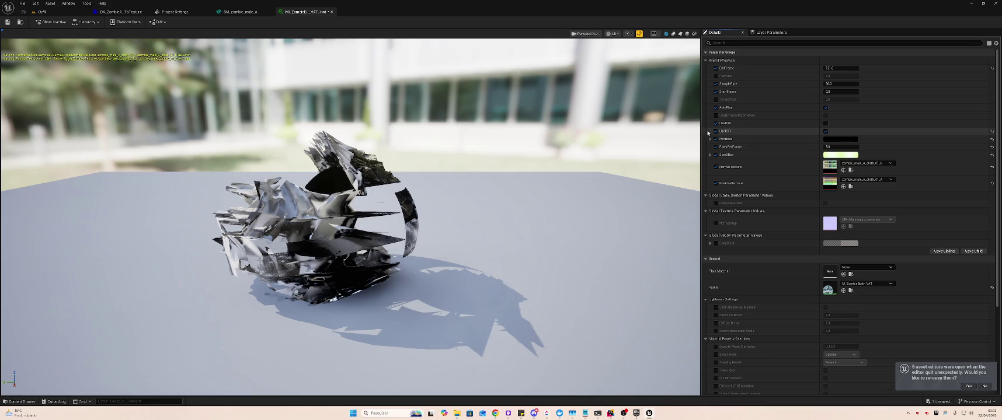
Test enabling UseUV0 twice, undoing it each time so it stays unchecked
{"action": "left_click", "coordinate": [825, 124]}
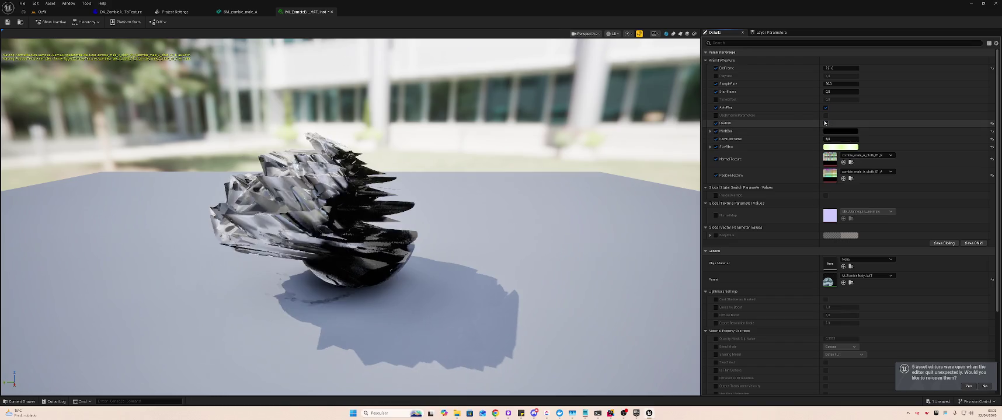
{"action": "key", "text": "ctrl+z"}
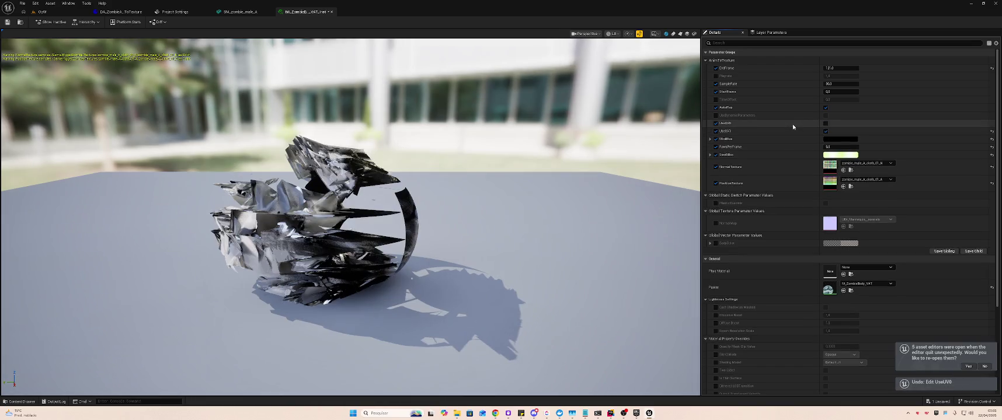
{"action": "left_click", "coordinate": [824, 124]}
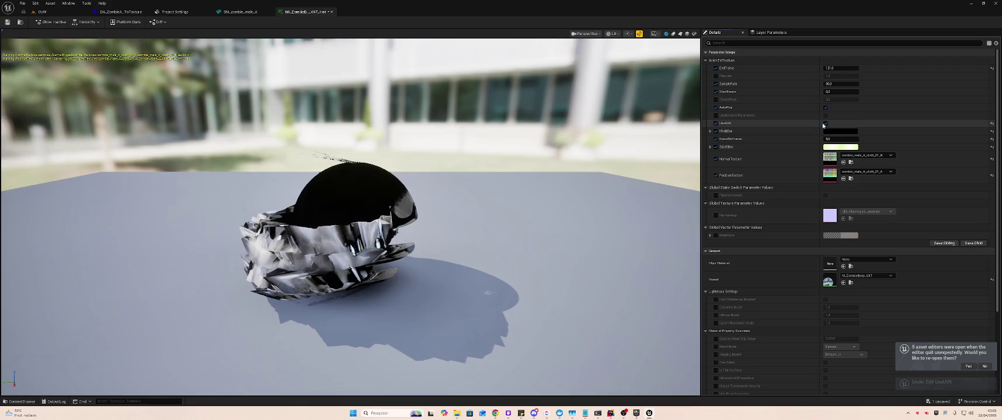
{"action": "key", "text": "ctrl+z"}
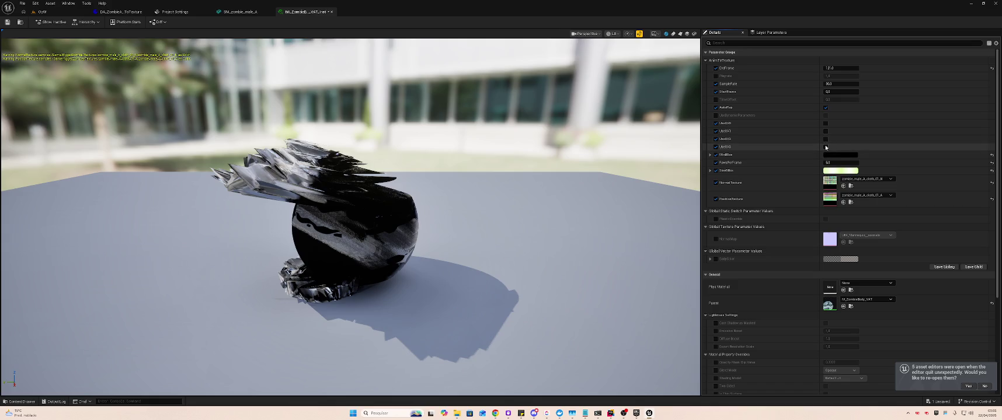
Turn UseUV3 off and override UseUV1 so the material samples UV1
{"action": "left_click", "coordinate": [825, 143]}
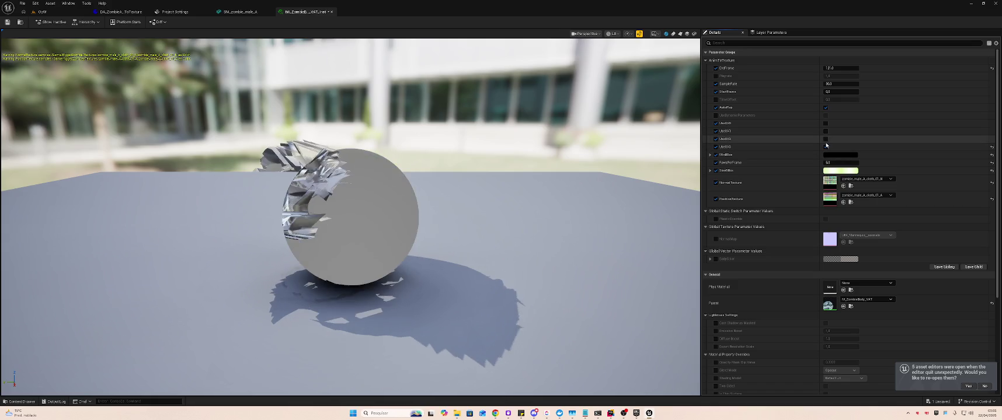
{"action": "left_click", "coordinate": [827, 147]}
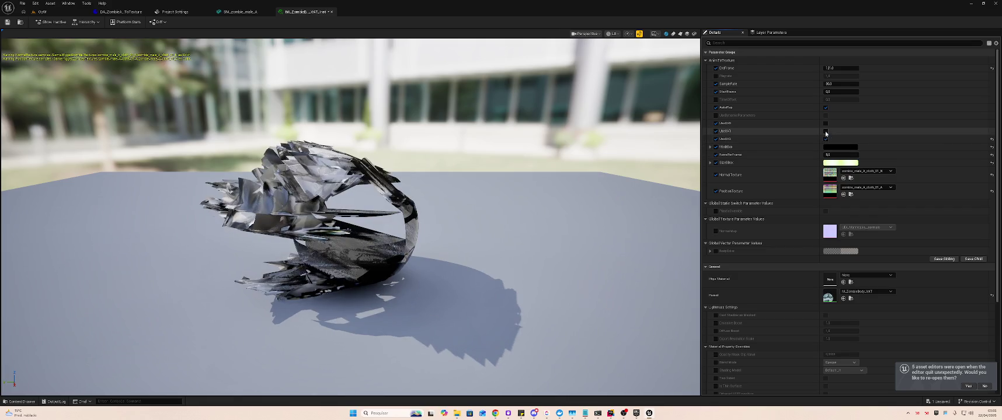
{"action": "left_click", "coordinate": [825, 130]}
{"action": "left_click", "coordinate": [825, 131]}
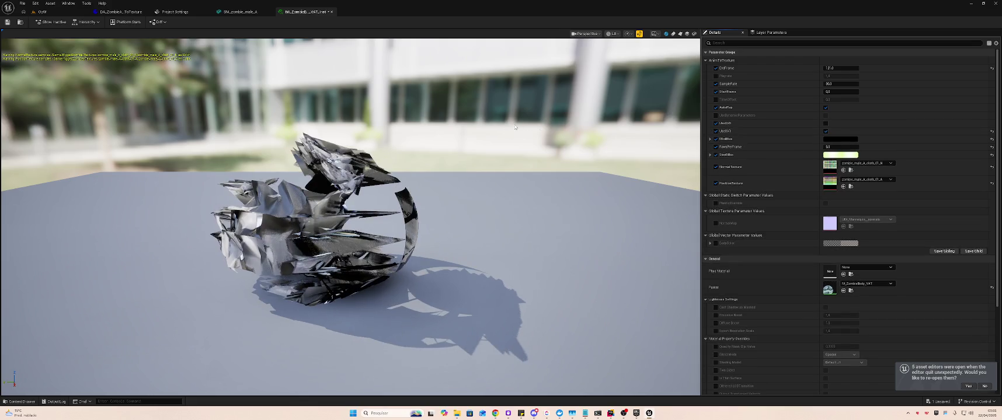
Compare ScaleBox off and on, keep the Parent unchanged, save, and enable the NormalMap override
{"action": "left_click", "coordinate": [716, 155]}
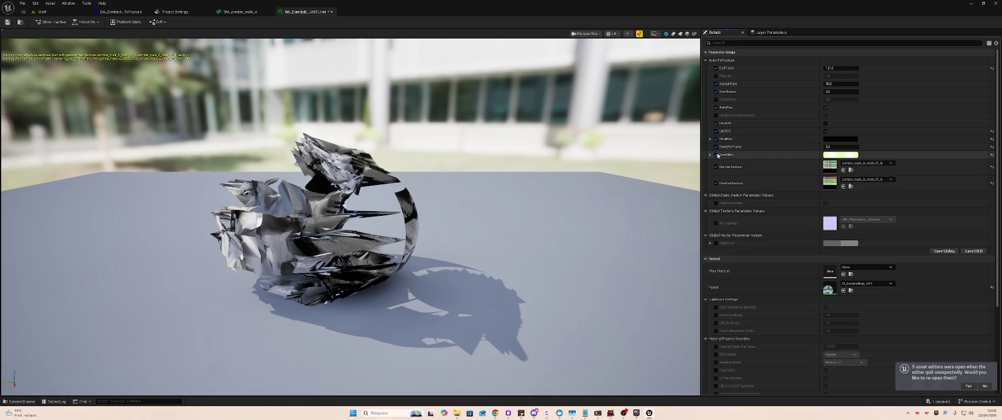
{"action": "left_click", "coordinate": [716, 155]}
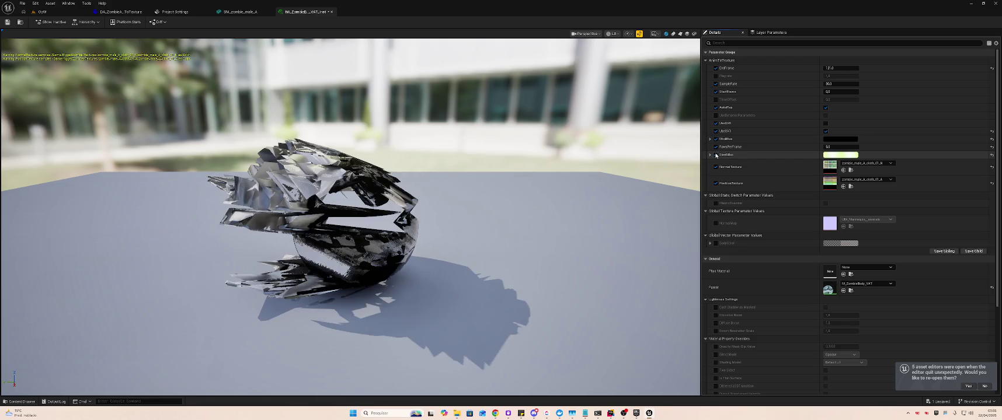
{"action": "left_click", "coordinate": [862, 284]}
{"action": "left_click", "coordinate": [862, 284]}
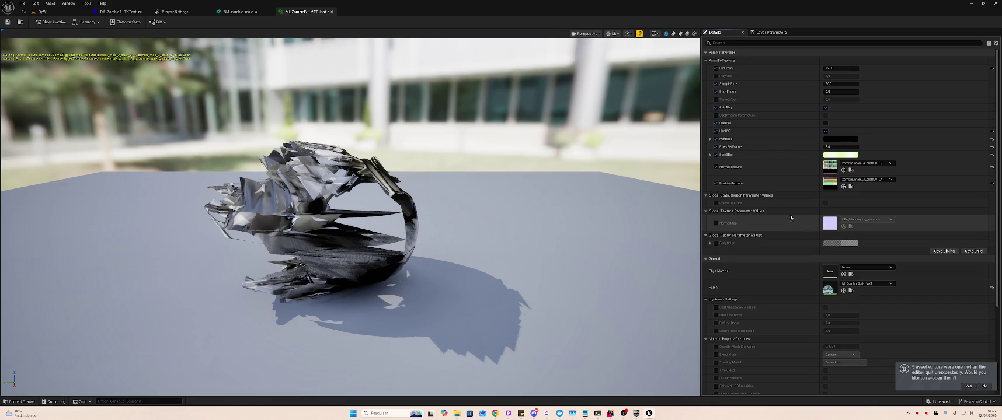
{"action": "key", "text": "ctrl+s"}
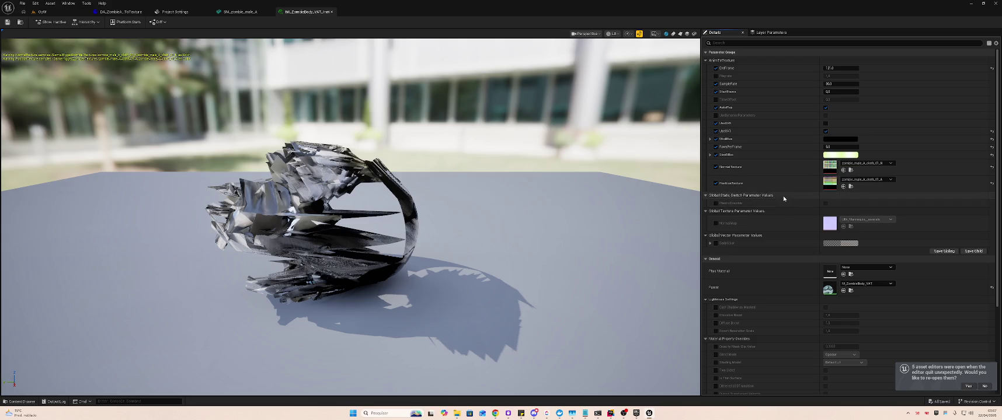
{"action": "left_click", "coordinate": [717, 224]}
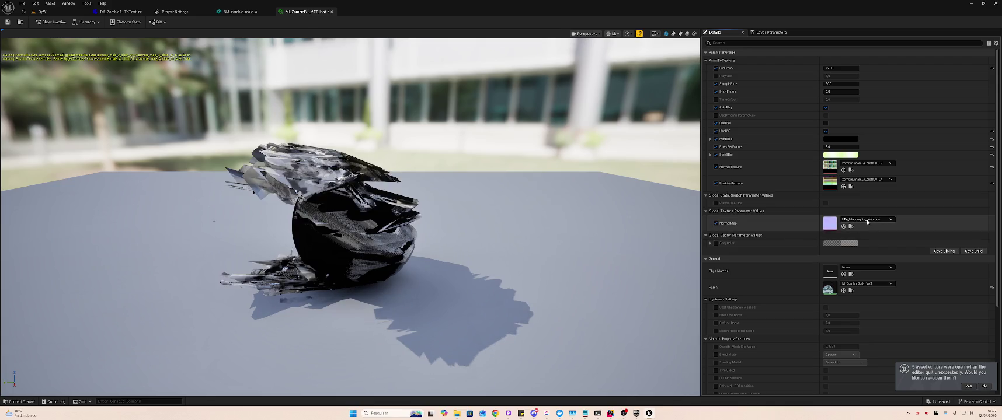
Assign zombie_male_A_cloth_07_N to the NormalMap texture slot
{"action": "left_click", "coordinate": [866, 220]}
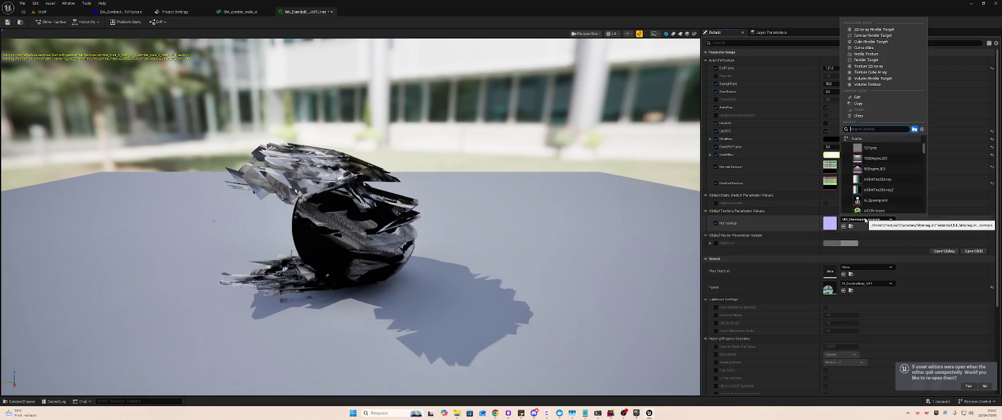
{"action": "type", "text": "zombie"}
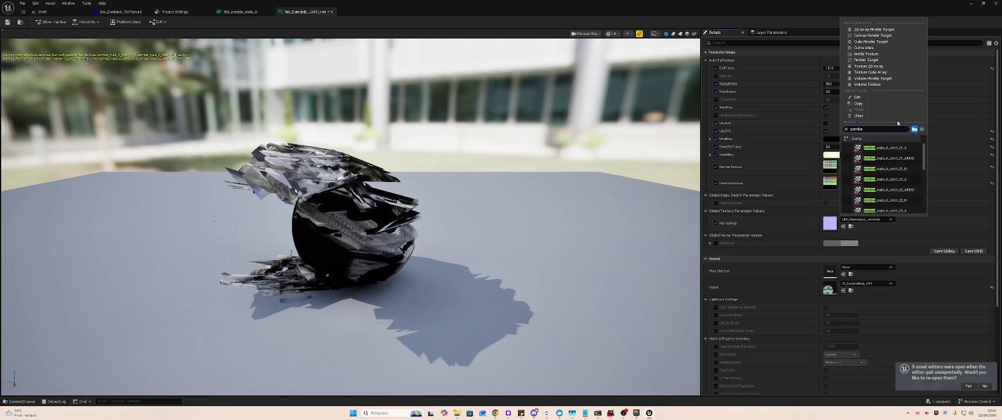
{"action": "left_click", "coordinate": [905, 170]}
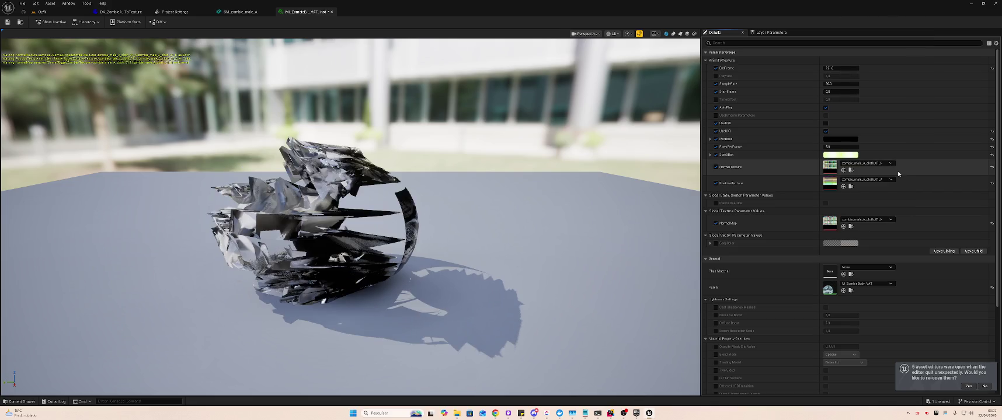
{"action": "left_click_drag", "start_coordinate": [829, 167], "coordinate": [830, 223]}
Compare NormalMap off and on, save the instance, leave NormalMap off, and view the OpW level
{"action": "left_click", "coordinate": [716, 223]}
{"action": "left_click", "coordinate": [716, 224]}
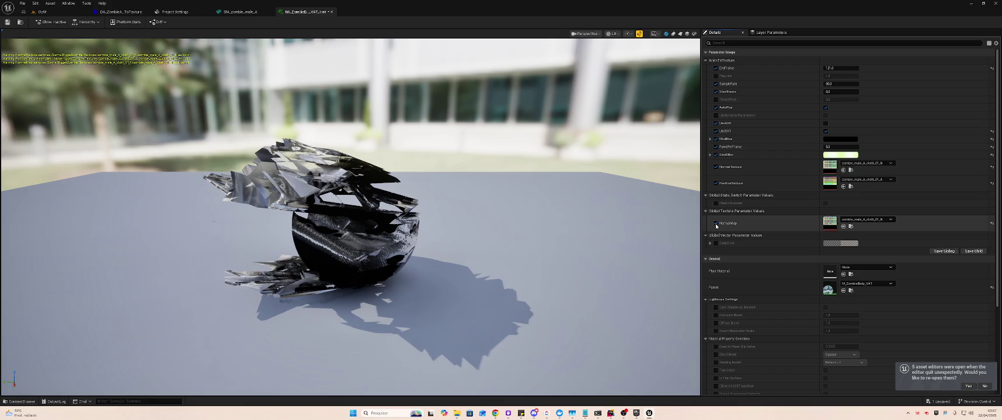
{"action": "key", "text": "ctrl+s"}
{"action": "left_click", "coordinate": [715, 223]}
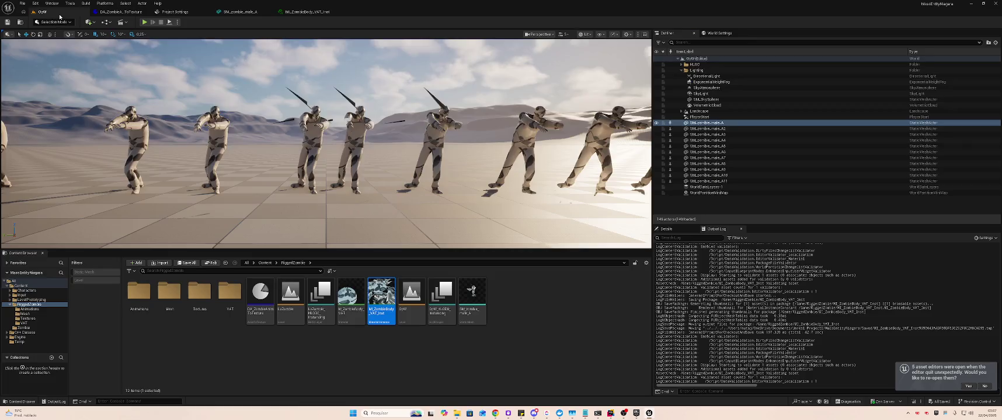
{"action": "left_click", "coordinate": [67, 12]}
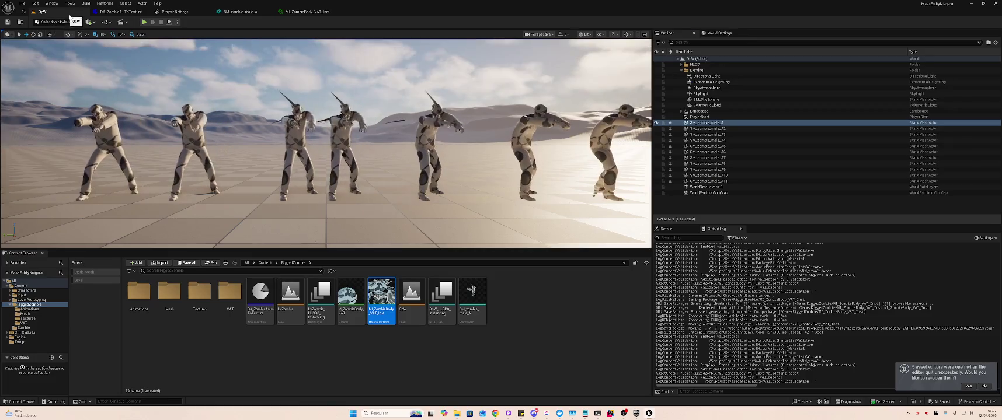
{"action": "key", "text": "alt+Tab"}
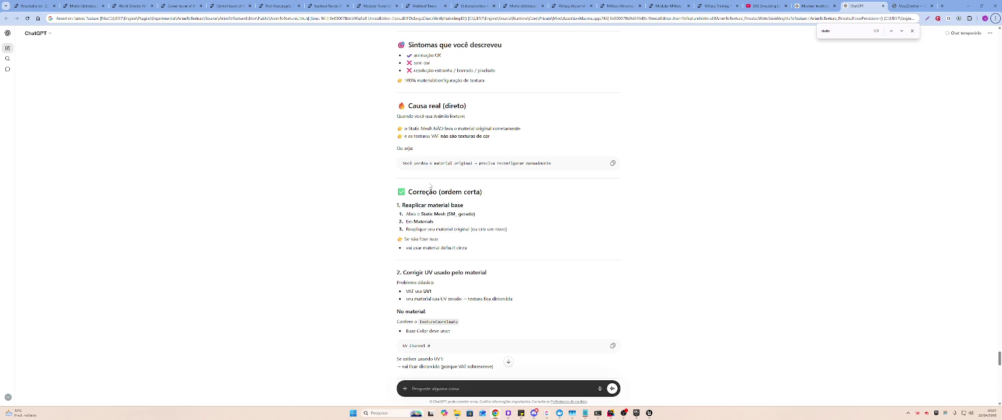
{"action": "scroll", "coordinate": [426, 182], "scroll_direction": "up", "scroll_amount": 1}
{"action": "scroll", "coordinate": [426, 175], "scroll_direction": "up", "scroll_amount": 1}
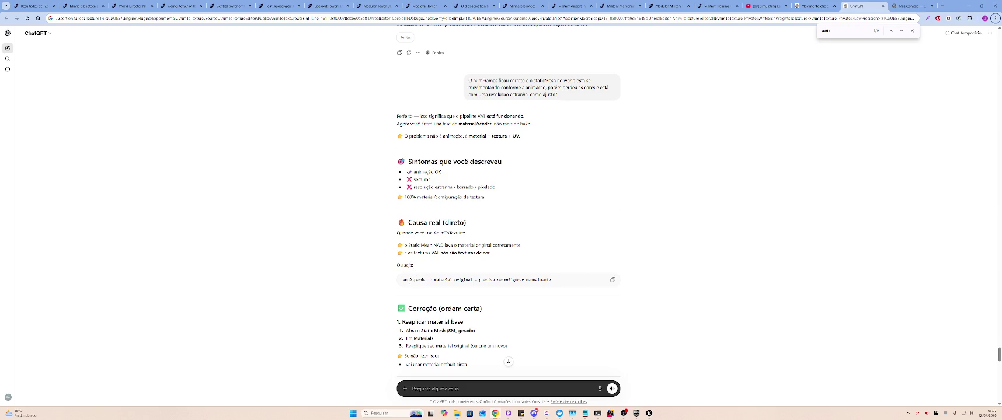
{"action": "scroll", "coordinate": [483, 295], "scroll_direction": "down", "scroll_amount": 1}
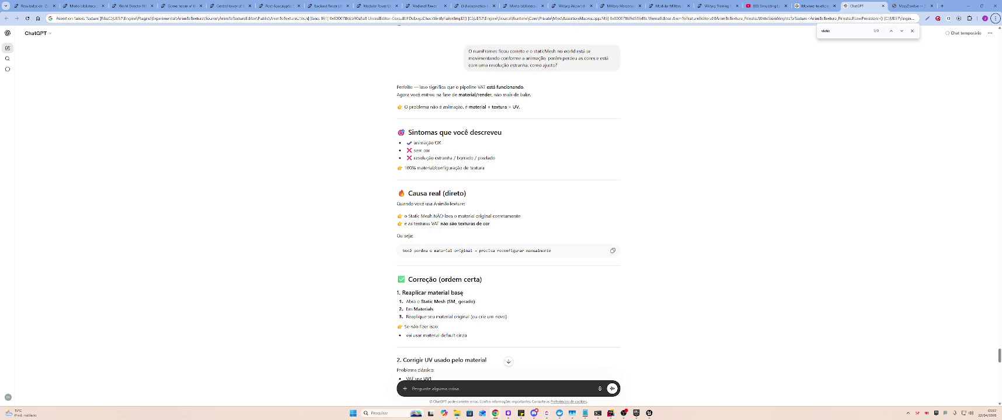
{"action": "scroll", "coordinate": [496, 53], "scroll_direction": "down", "scroll_amount": 1}
{"action": "scroll", "coordinate": [496, 52], "scroll_direction": "down", "scroll_amount": 3}
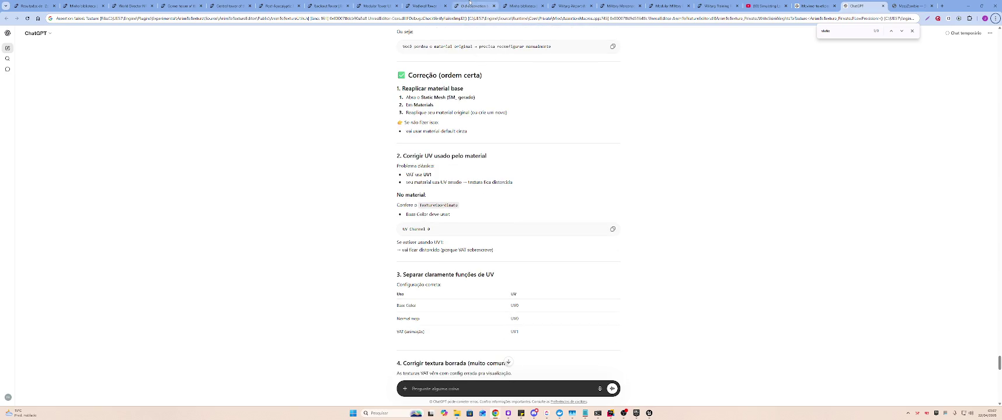
{"action": "mouse_move", "coordinate": [470, 4]}
{"action": "scroll", "coordinate": [508, 114], "scroll_direction": "down", "scroll_amount": 1}
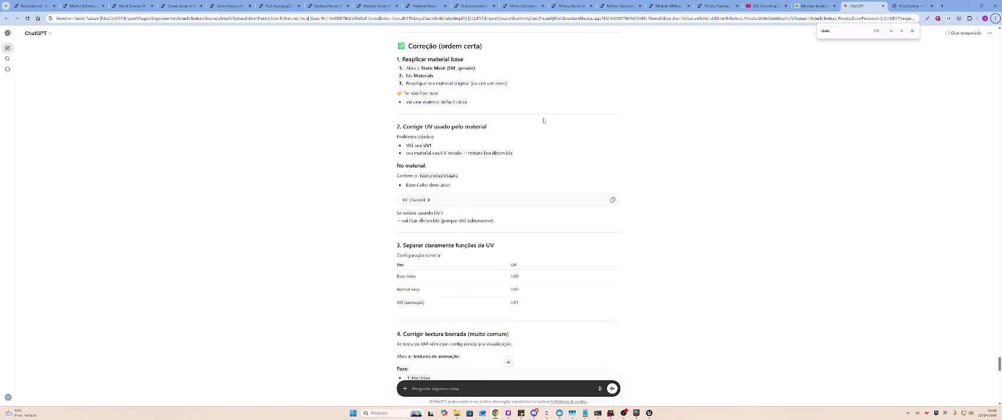
{"action": "key", "text": "alt+Tab"}
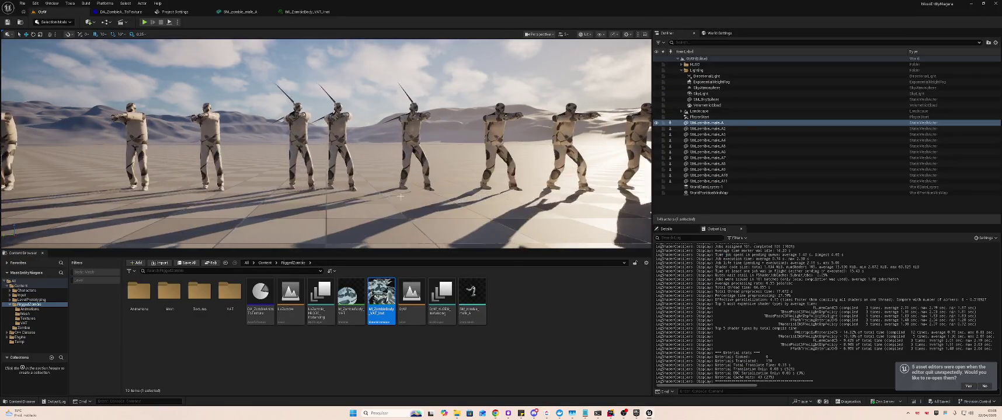
{"action": "left_click", "coordinate": [306, 11]}
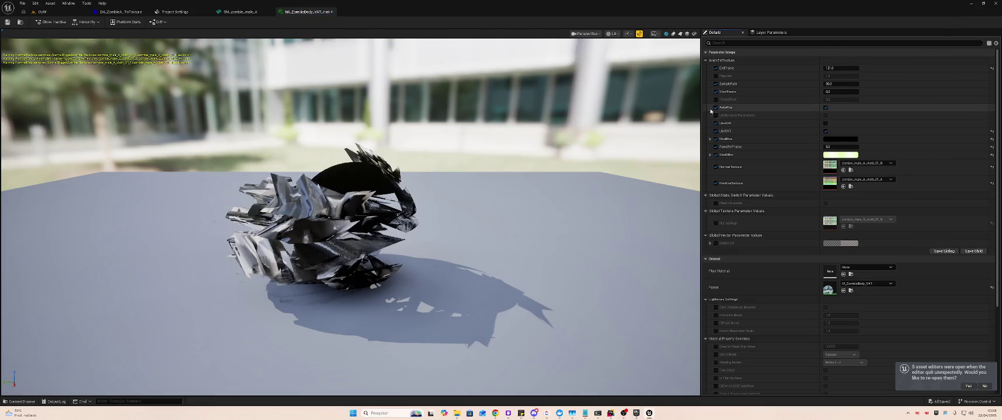
Filter MI_ZombieBody_VAT_Inst parameters by 'UV', then read ChatGPT's fix for blurred VAT textures
{"action": "left_click", "coordinate": [746, 43]}
{"action": "type", "text": "UV"}
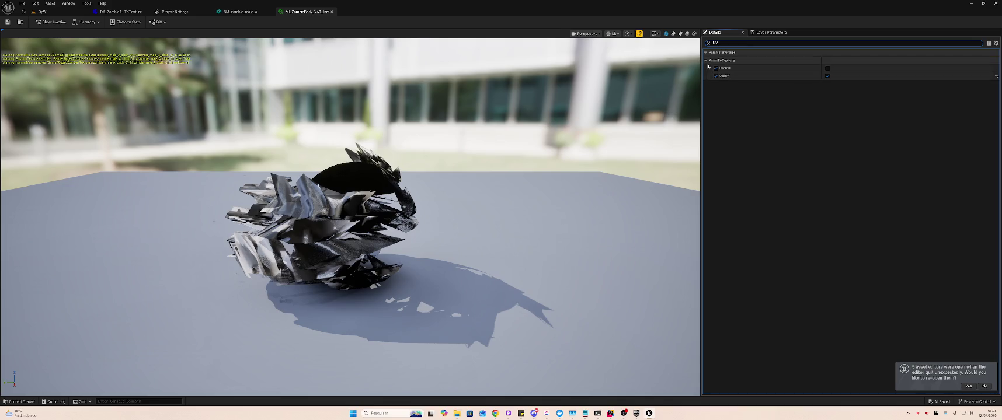
{"action": "key", "text": "alt+Tab"}
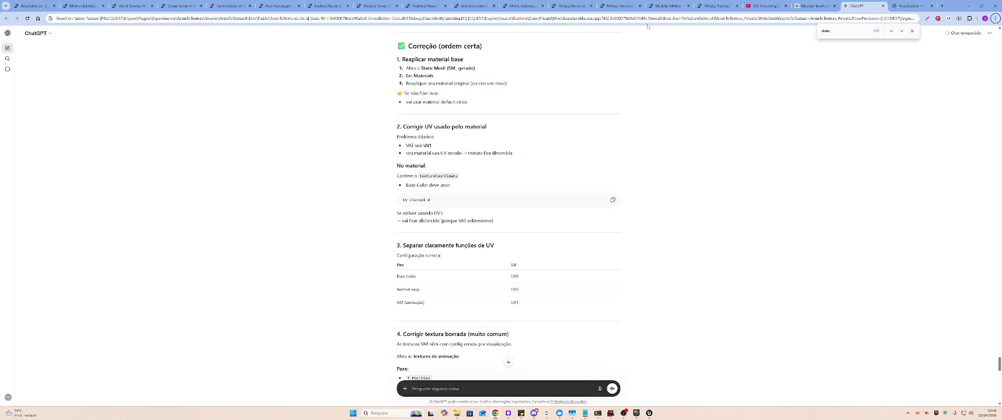
{"action": "scroll", "coordinate": [665, 208], "scroll_direction": "down", "scroll_amount": 6}
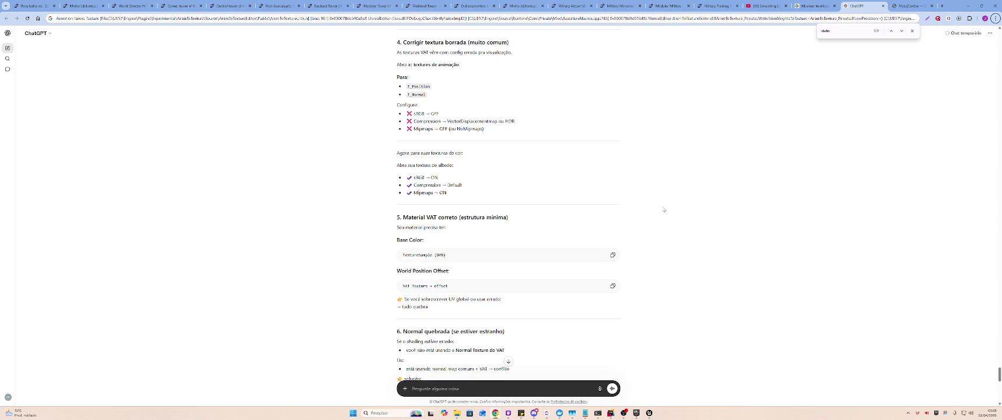
Read through ChatGPT's troubleshooting reply, then return to the zombie body material instance editor
{"action": "scroll", "coordinate": [662, 209], "scroll_direction": "down", "scroll_amount": 7}
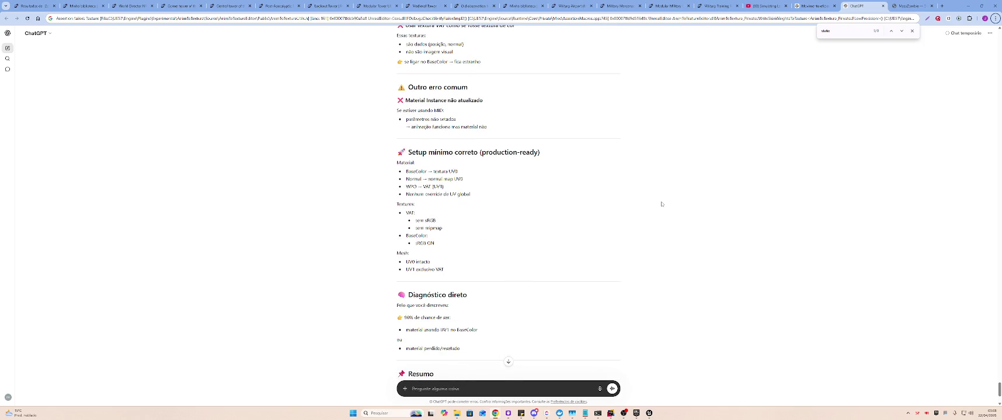
{"action": "scroll", "coordinate": [661, 206], "scroll_direction": "down", "scroll_amount": 1}
{"action": "scroll", "coordinate": [659, 206], "scroll_direction": "up", "scroll_amount": 3}
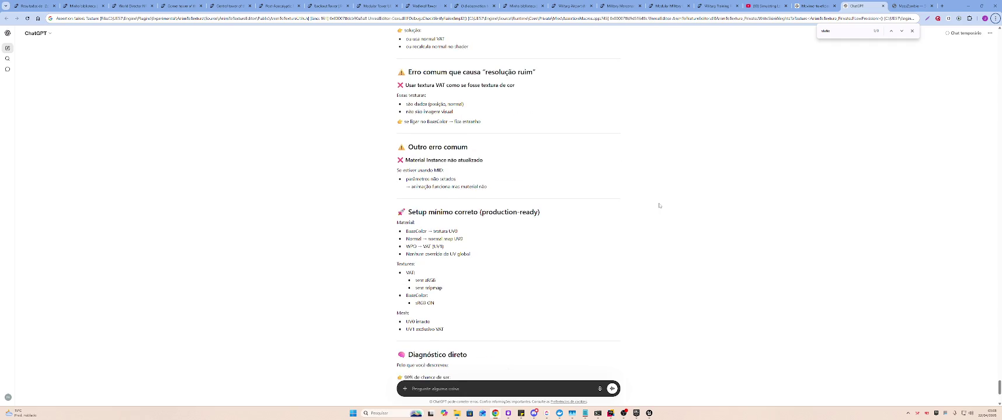
{"action": "scroll", "coordinate": [660, 205], "scroll_direction": "up", "scroll_amount": 3}
{"action": "scroll", "coordinate": [659, 204], "scroll_direction": "up", "scroll_amount": 2}
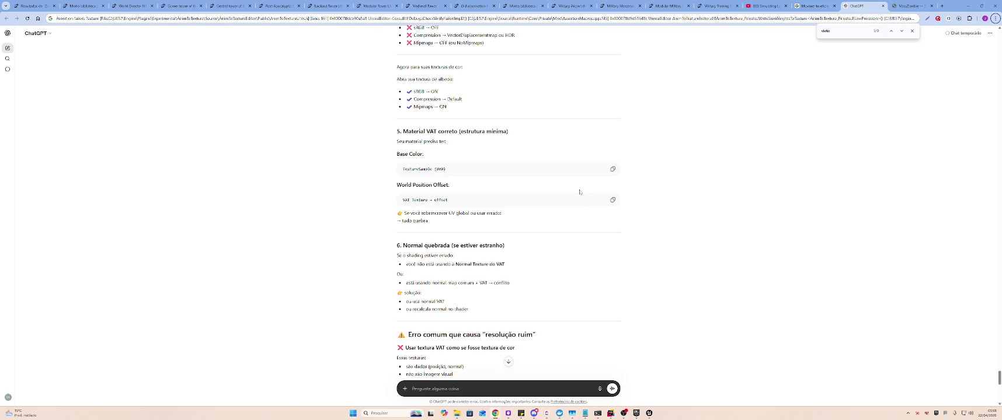
{"action": "scroll", "coordinate": [565, 199], "scroll_direction": "up", "scroll_amount": 2}
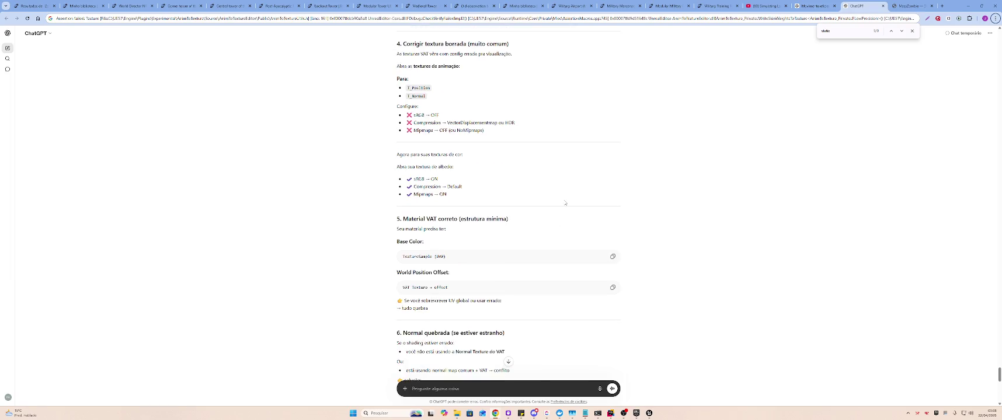
{"action": "scroll", "coordinate": [564, 201], "scroll_direction": "up", "scroll_amount": 3}
{"action": "scroll", "coordinate": [564, 202], "scroll_direction": "up", "scroll_amount": 2}
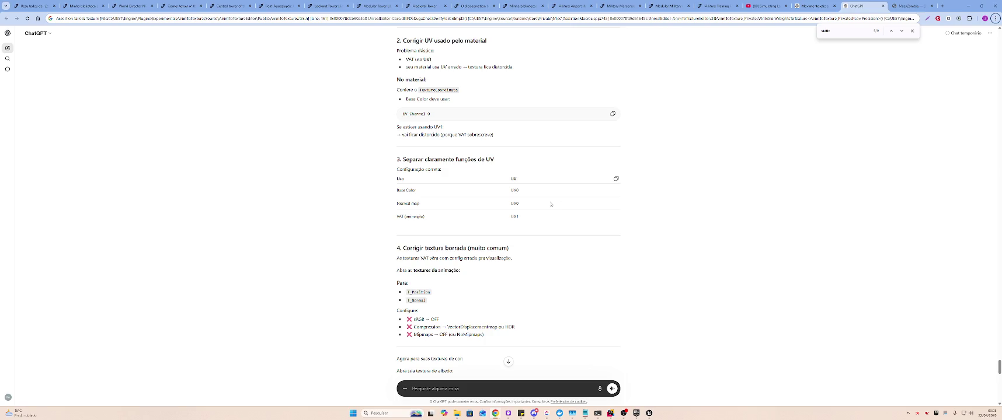
{"action": "scroll", "coordinate": [476, 232], "scroll_direction": "up", "scroll_amount": 3}
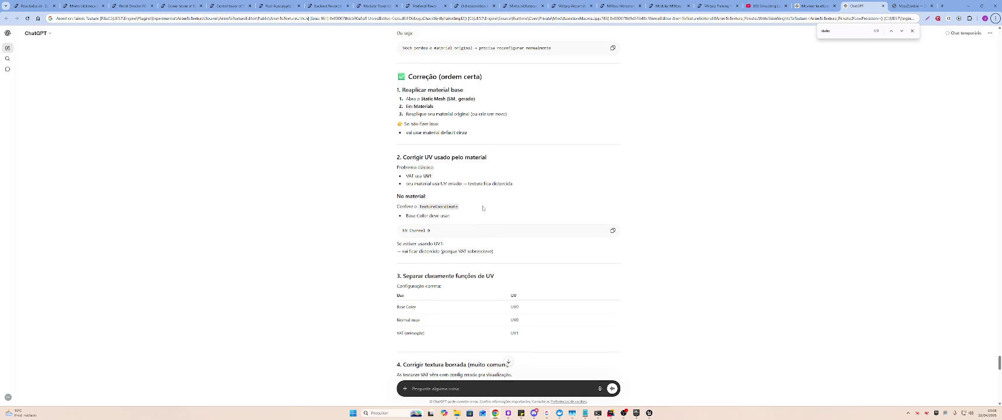
{"action": "key", "text": "alt+Tab"}
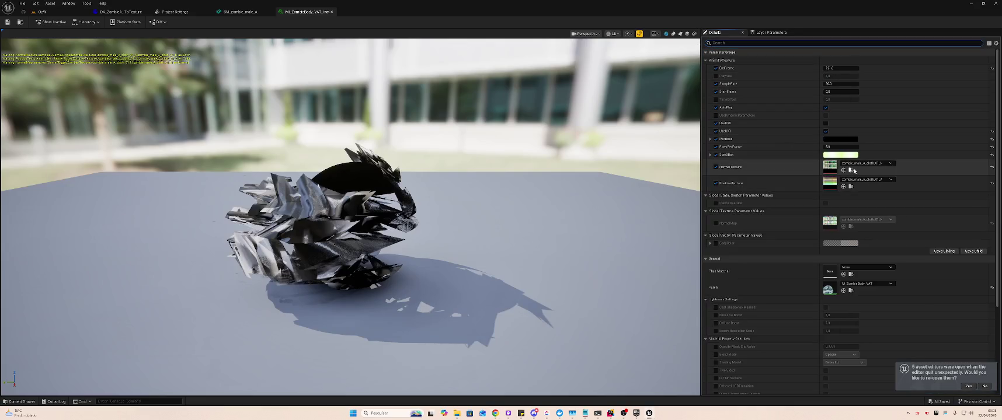
Open the M_ZombieBody_VAT material from the RiggedZombie folder and inspect its mask texture nodes
{"action": "key", "text": "ctrl+Tab"}
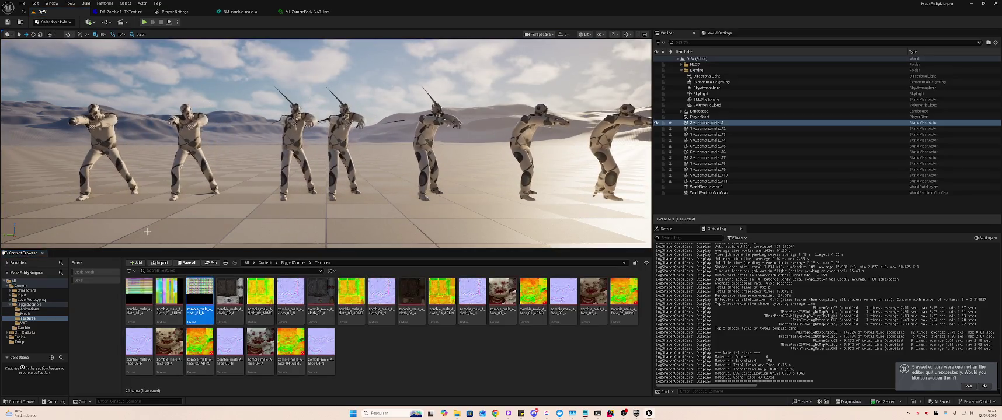
{"action": "left_click", "coordinate": [225, 263]}
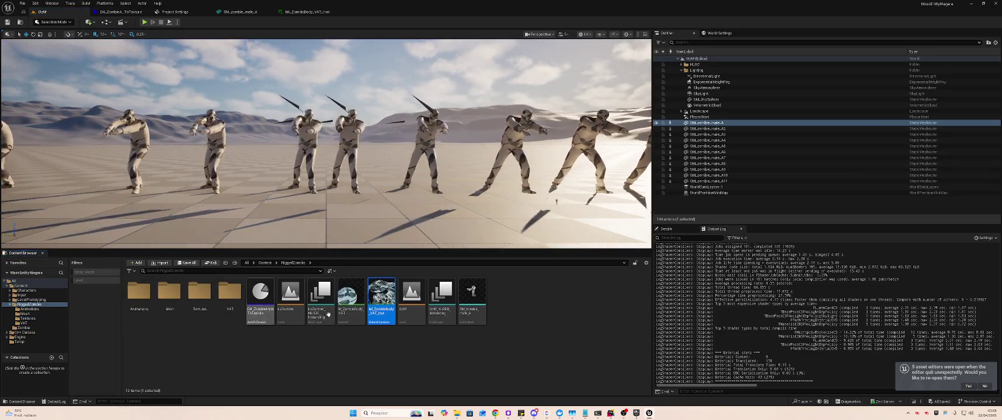
{"action": "double_click", "coordinate": [350, 296]}
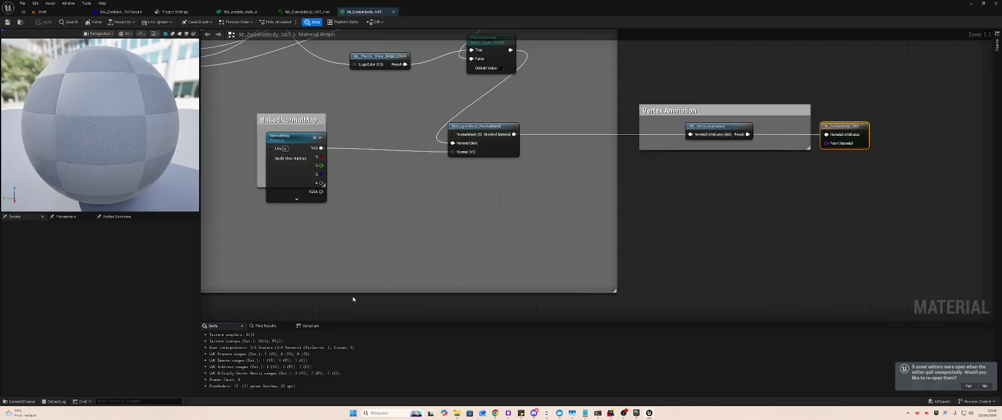
{"action": "scroll", "coordinate": [297, 249], "scroll_direction": "down", "scroll_amount": 3}
{"action": "scroll", "coordinate": [461, 236], "scroll_direction": "up", "scroll_amount": 4}
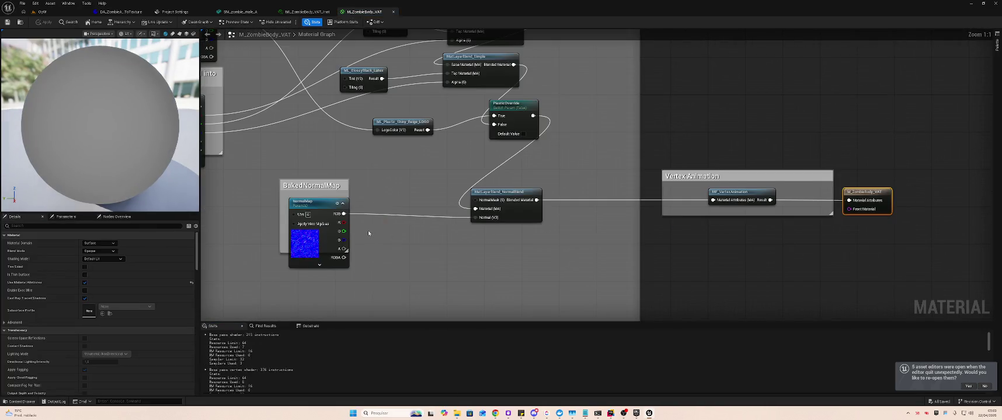
{"action": "mouse_move", "coordinate": [379, 222]}
{"action": "left_mouse_down"}
{"action": "mouse_move", "coordinate": [483, 230]}
{"action": "mouse_move", "coordinate": [526, 249]}
{"action": "left_mouse_up"}
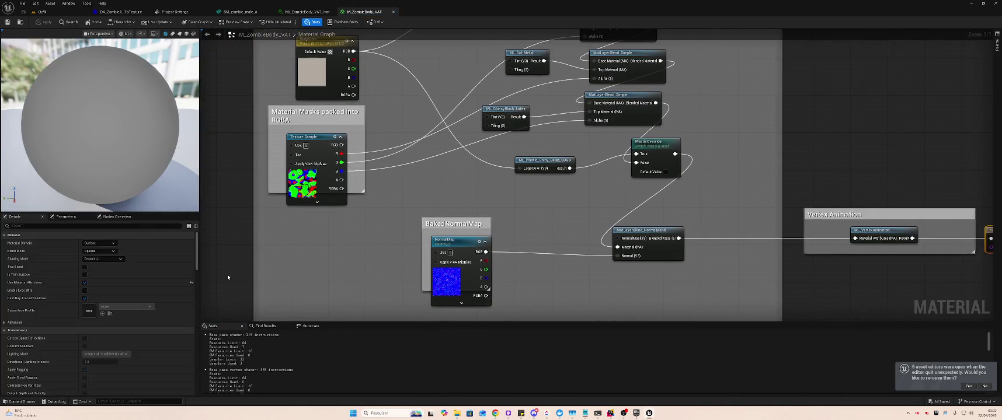
Set the material's NormalMap parameter to zombie_male_A_cloth_01_N and go back to the level
{"action": "left_click", "coordinate": [65, 217]}
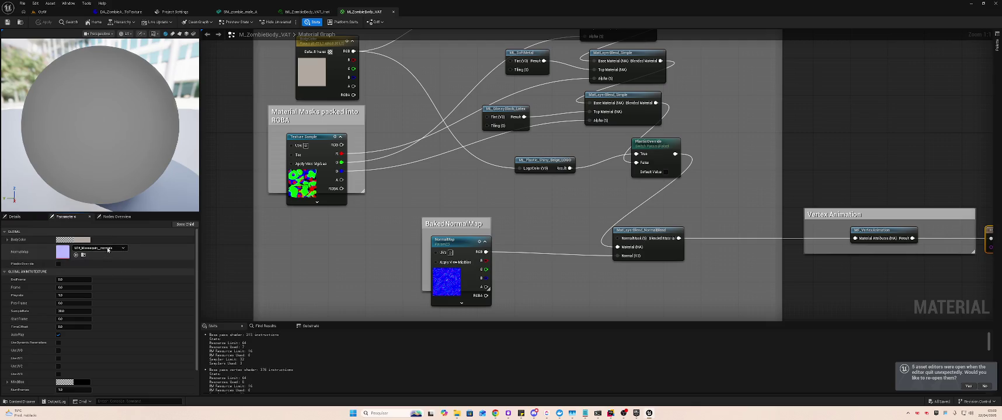
{"action": "left_click", "coordinate": [110, 248]}
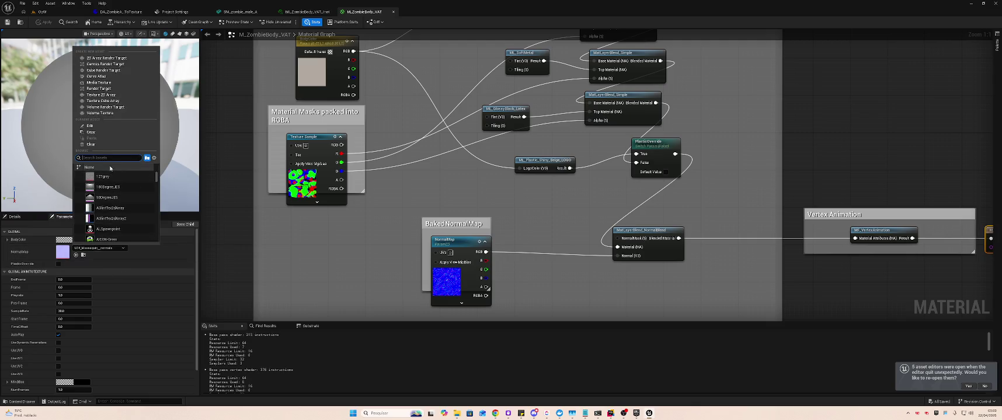
{"action": "type", "text": "zombie"}
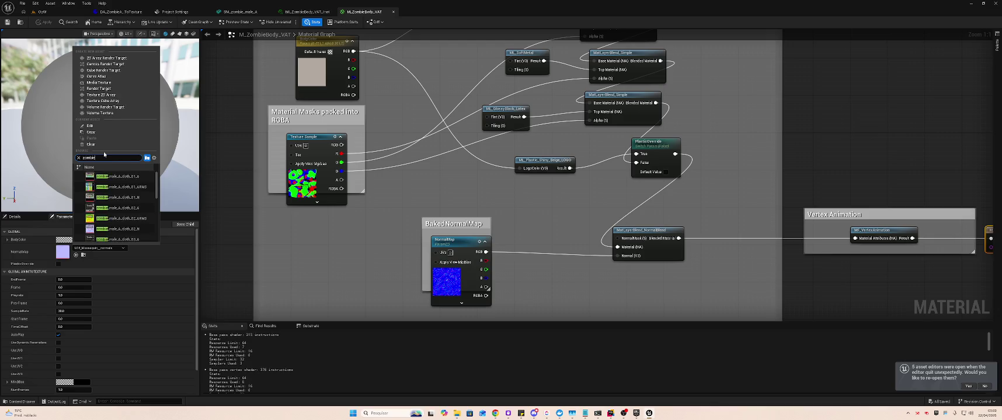
{"action": "left_click", "coordinate": [117, 197]}
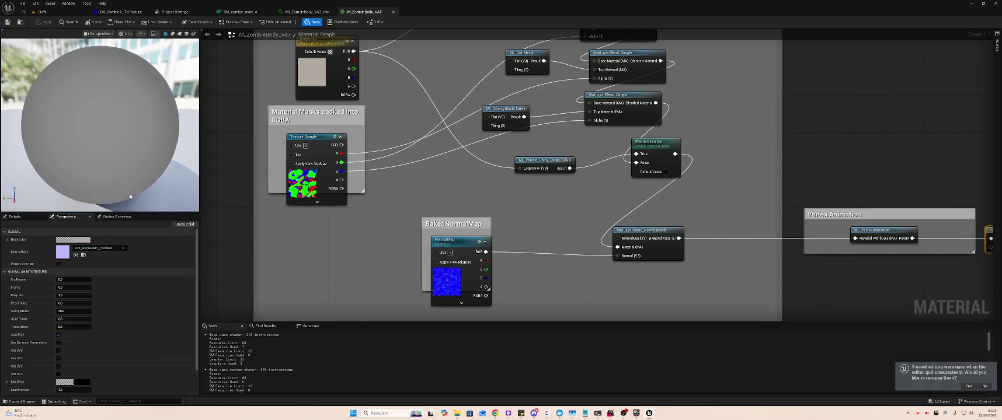
{"action": "left_click", "coordinate": [59, 12]}
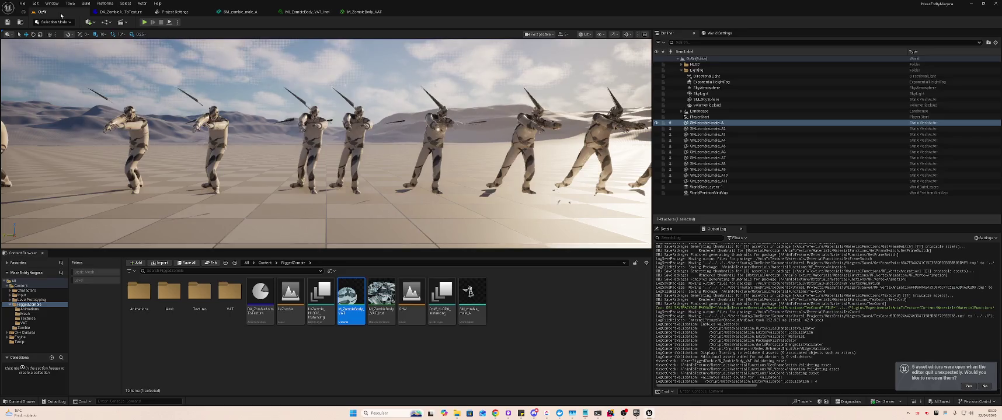
Run an action on the DA_ZombieAnimToTexture asset and save all modified assets
{"action": "right_click", "coordinate": [259, 303]}
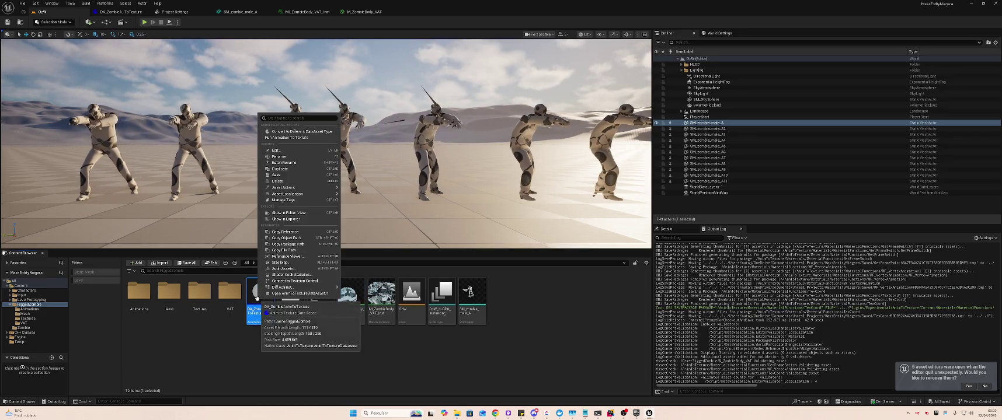
{"action": "left_click", "coordinate": [278, 141]}
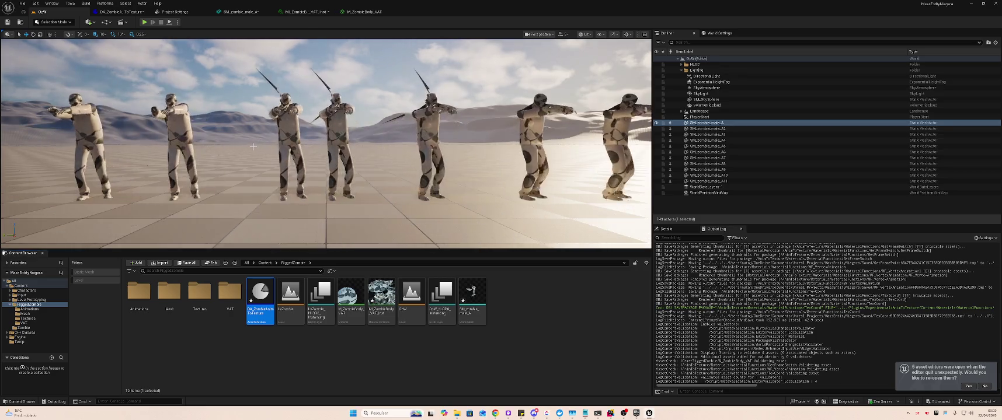
{"action": "key", "text": "ctrl+shift+s"}
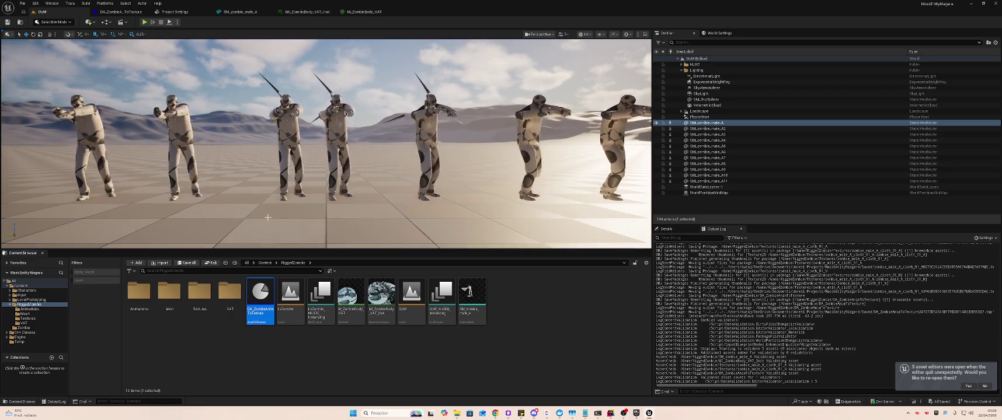
In M_ZombieBody_VAT, assign the zombie cloth normal map to NormalTexture
{"action": "left_click", "coordinate": [364, 12]}
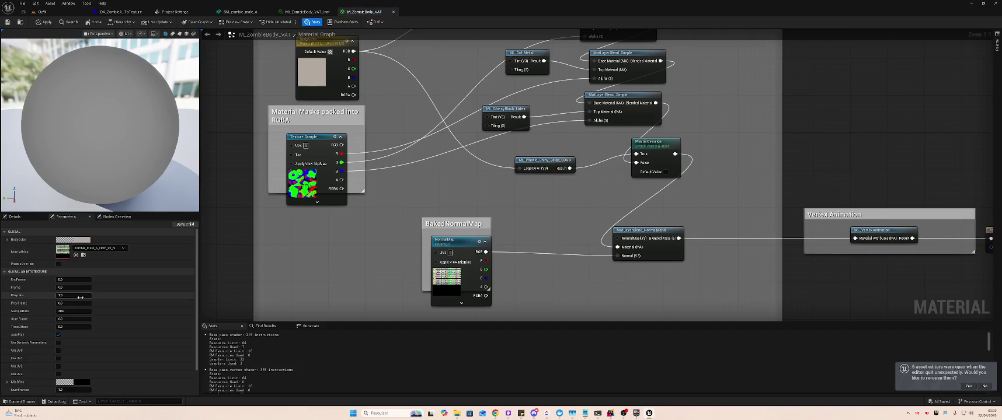
{"action": "scroll", "coordinate": [82, 263], "scroll_direction": "down", "scroll_amount": 3}
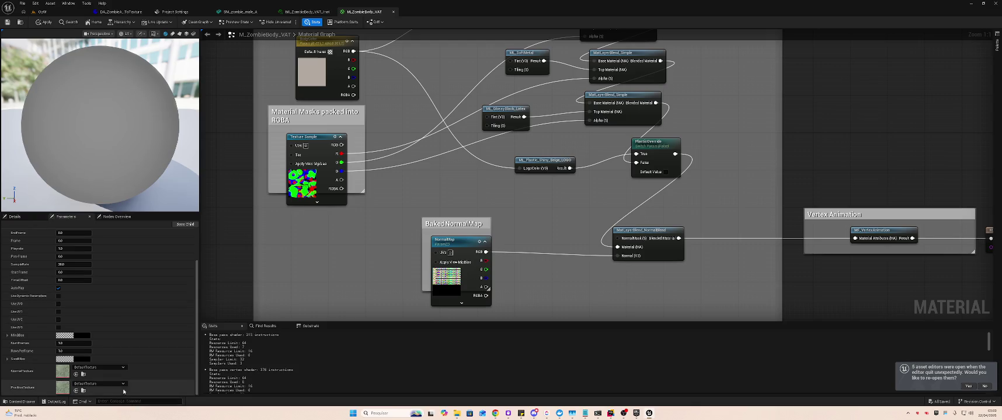
{"action": "left_click", "coordinate": [112, 369]}
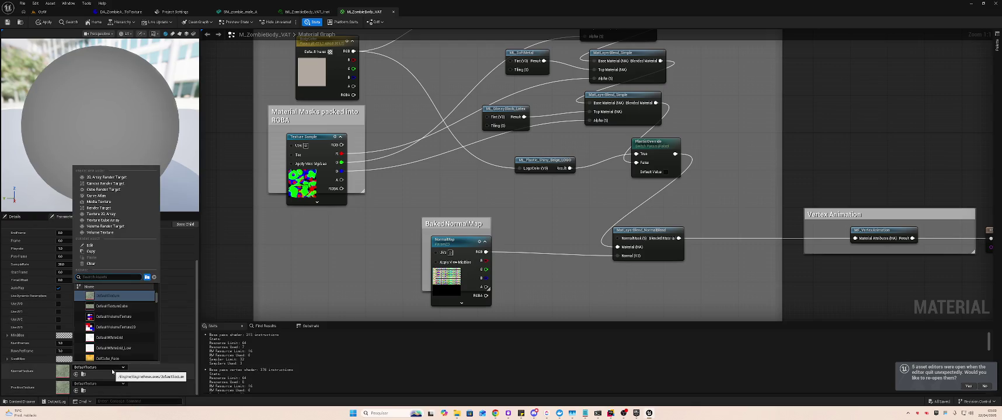
{"action": "type", "text": "z"}
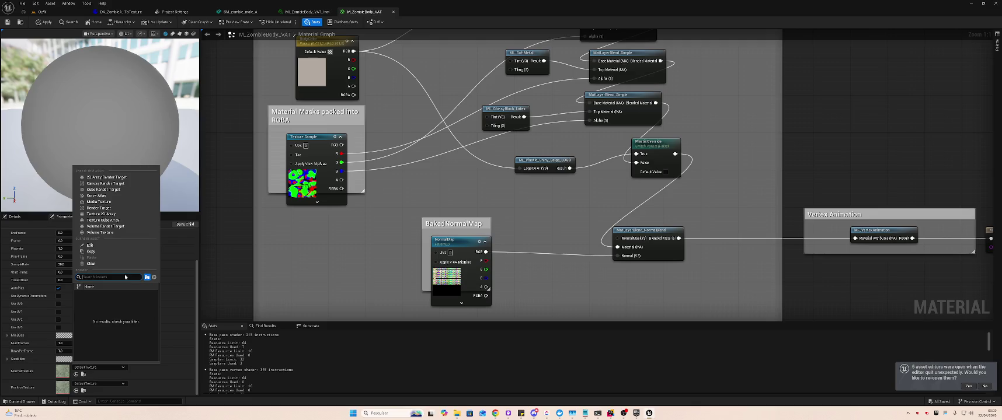
{"action": "type", "text": "ombie"}
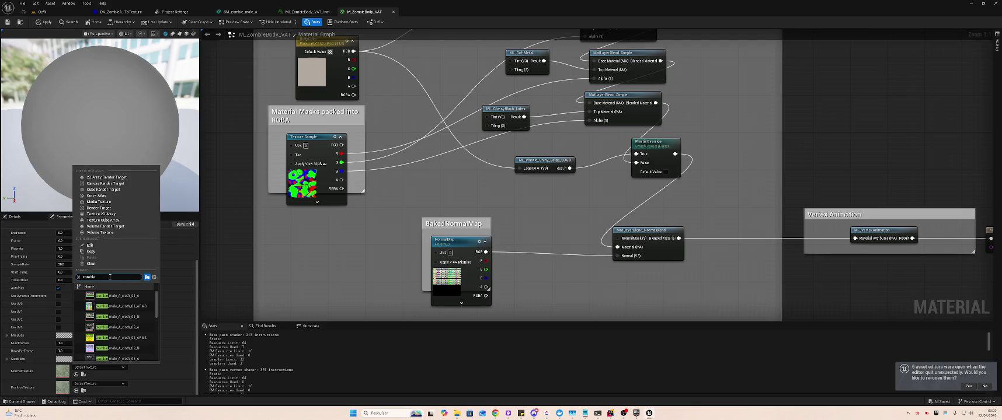
{"action": "left_click", "coordinate": [125, 317]}
Assign a zombie texture to PositionTexture, apply changes to the original material, and return to the level
{"action": "left_click", "coordinate": [99, 383]}
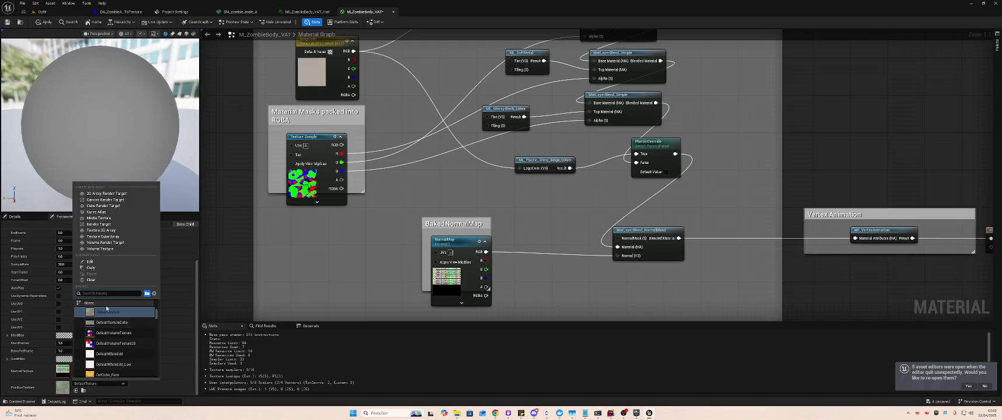
{"action": "type", "text": "zombie"}
{"action": "scroll", "coordinate": [156, 345], "scroll_direction": "down", "scroll_amount": 3}
{"action": "scroll", "coordinate": [155, 345], "scroll_direction": "down", "scroll_amount": 3}
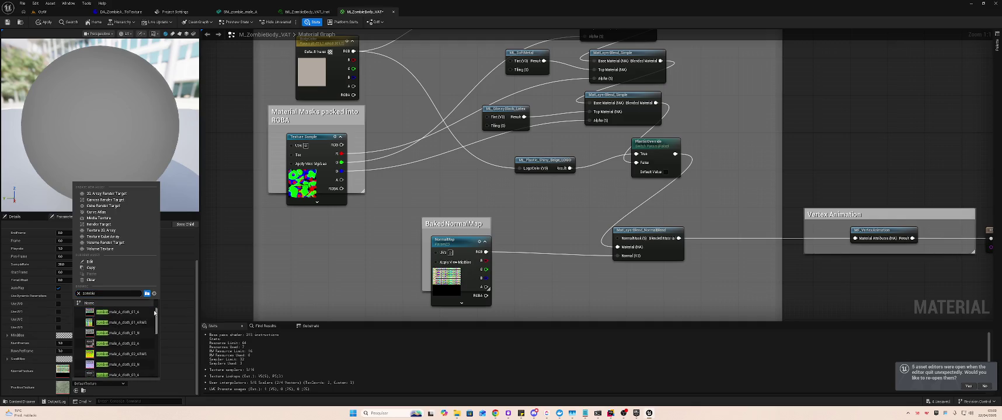
{"action": "left_click", "coordinate": [120, 314]}
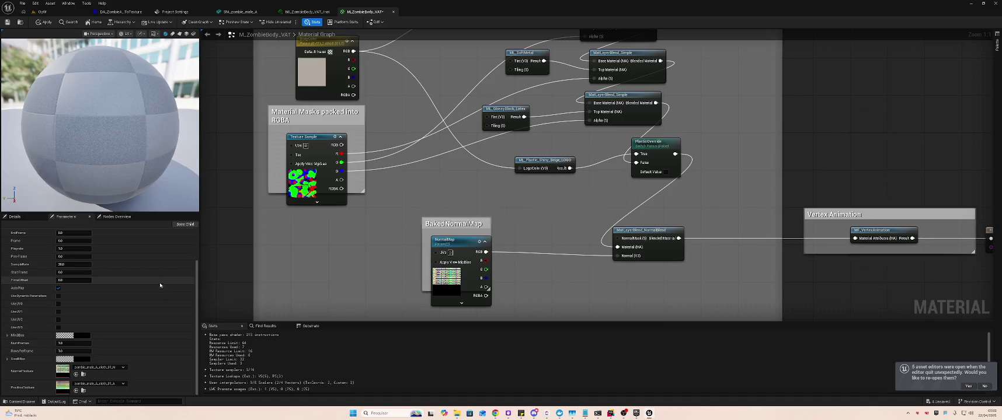
{"action": "left_click", "coordinate": [42, 21]}
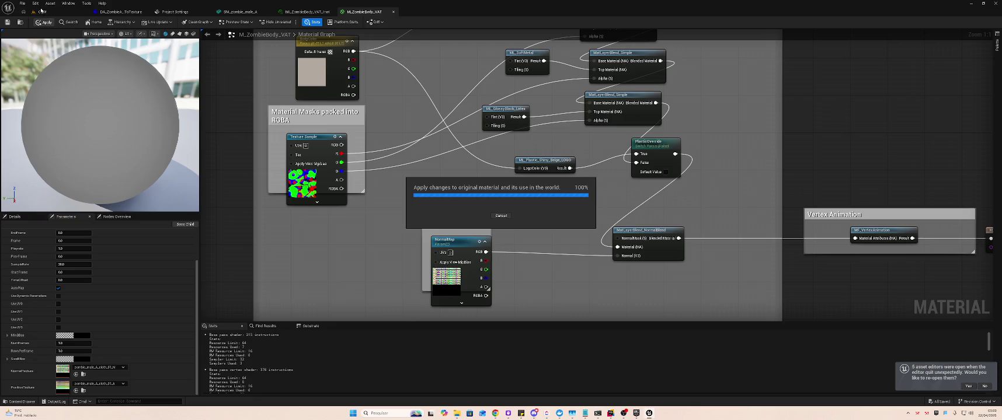
{"action": "left_click", "coordinate": [45, 12]}
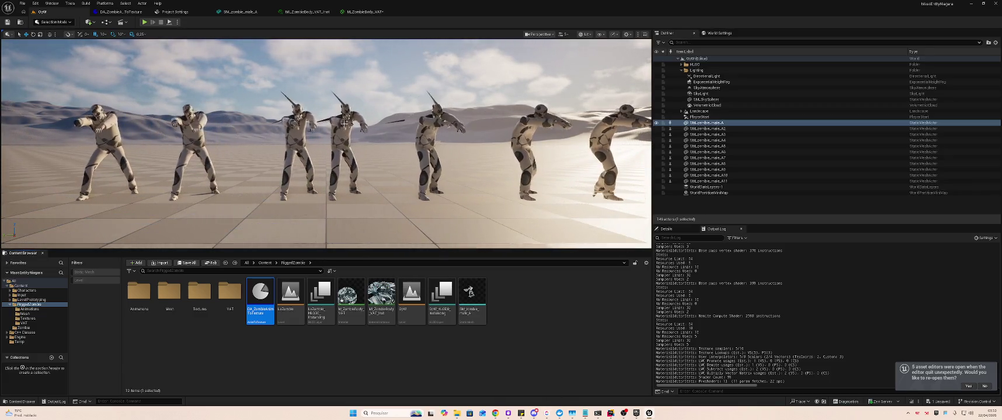
Ask ChatGPT, in Portuguese, whether the VAT plugin broke the mesh material's colours
{"action": "key", "text": "alt+Tab"}
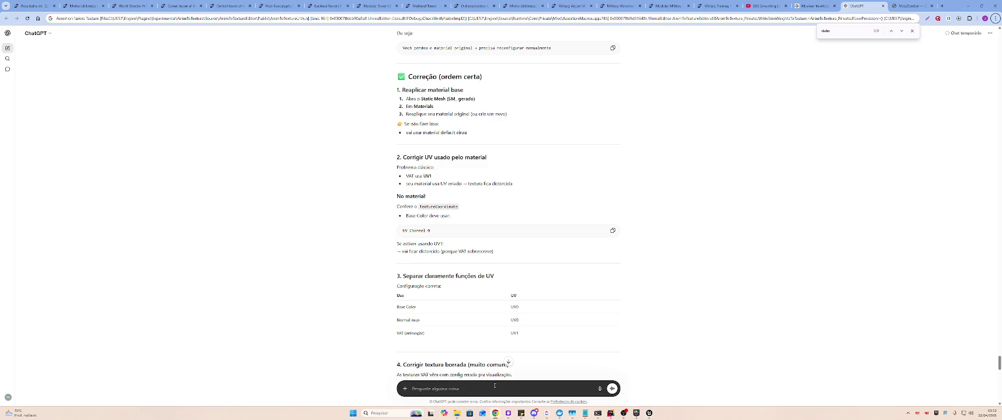
{"action": "type", "text": "Eu acho mais provável que o plugin do VAT tenha perdido as co"}
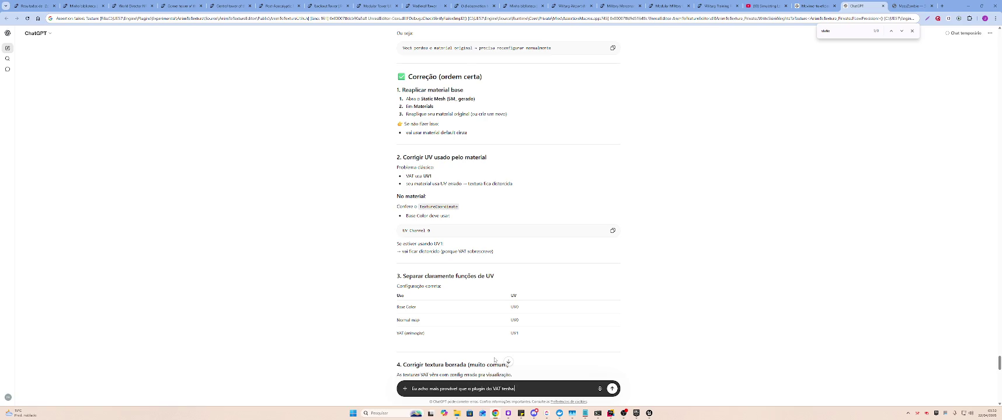
{"action": "type", "text": "res do material no proc"}
{"action": "type", "text": "esso, não que"}
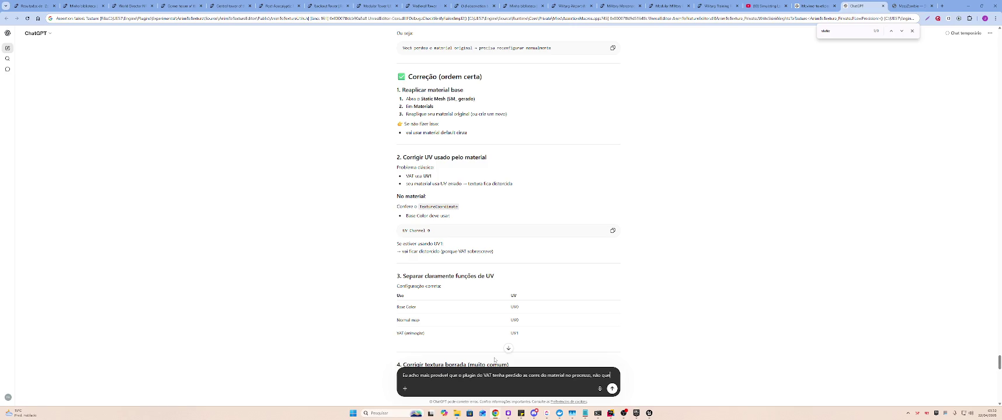
{"action": "key", "text": "BackSpace"}
{"action": "key", "text": "BackSpace"}
{"action": "key", "text": "BackSpace"}
{"action": "type", "text": "ao invés do"}
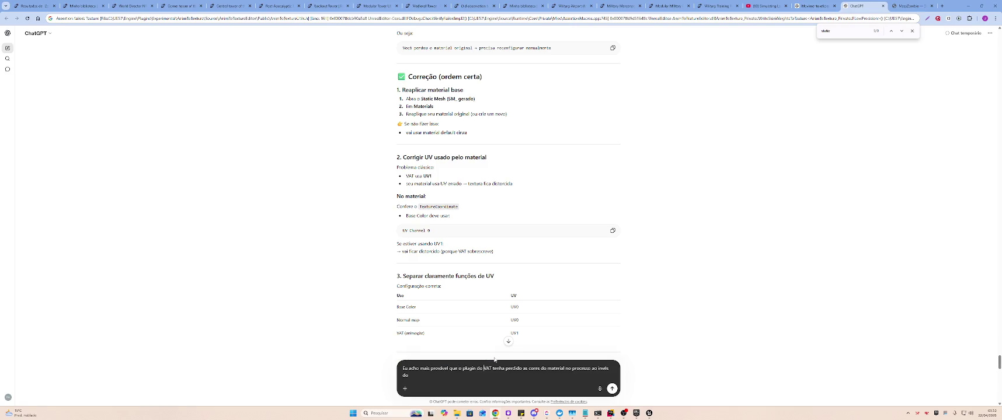
{"action": "key", "text": "ctrl+Delete"}
{"action": "type", "text": "estragado"}
{"action": "key", "text": "BackSpace"}
{"action": "type", "text": "ter perdido esse material,"}
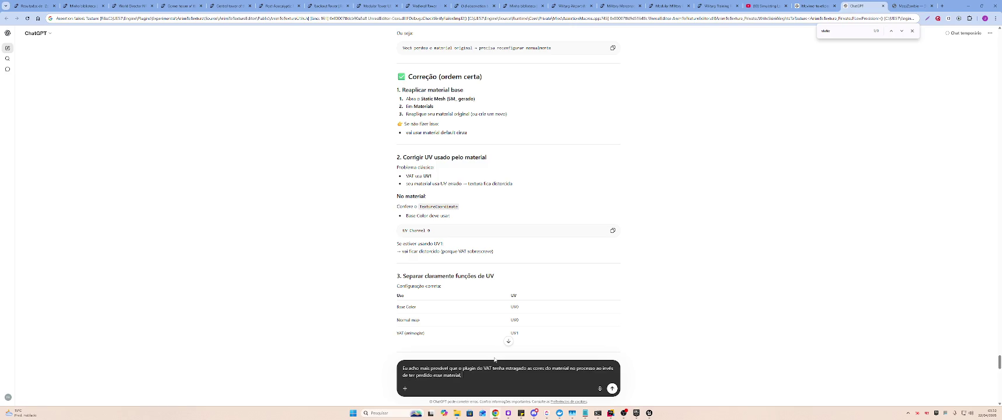
{"action": "type", "text": " ou seja, ele é o material da "}
{"action": "type", "text": "mesh mas não es"}
{"action": "type", "text": "tá mais com as propried"}
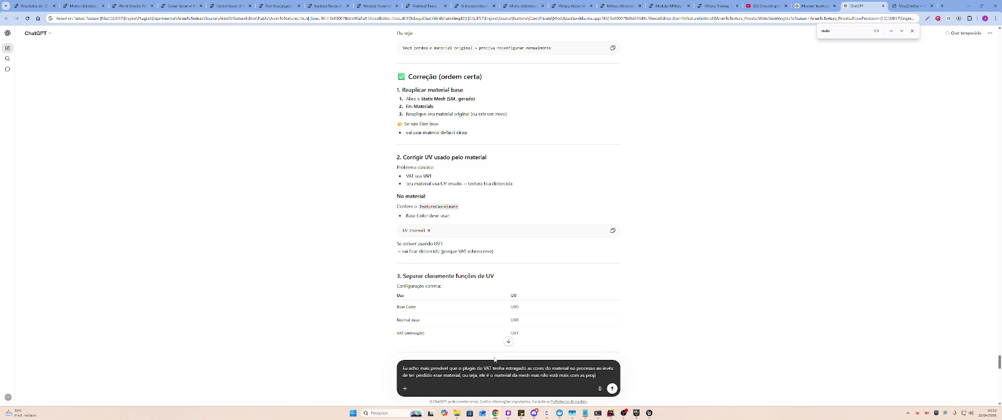
{"action": "type", "text": "ades, sendo assim n"}
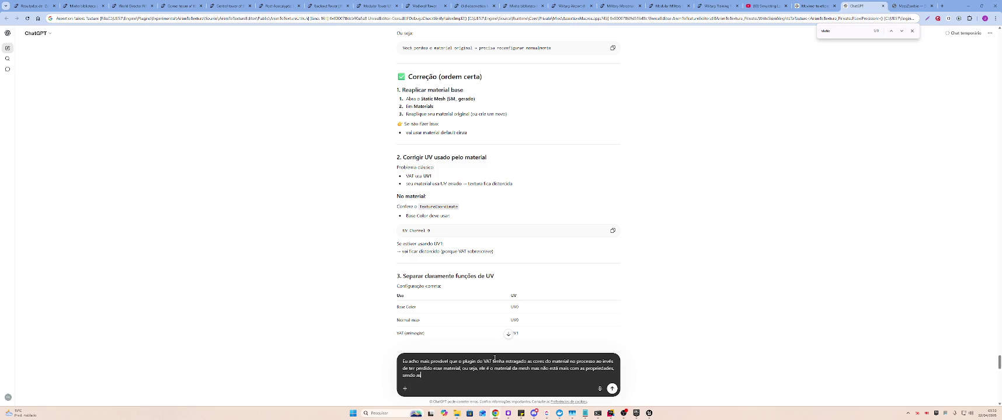
{"action": "key", "text": "BackSpace"}
{"action": "key", "text": "BackSpace"}
{"action": "key", "text": "BackSpace"}
{"action": "type", "text": "ão sei"}
{"action": "key", "text": "Return"}
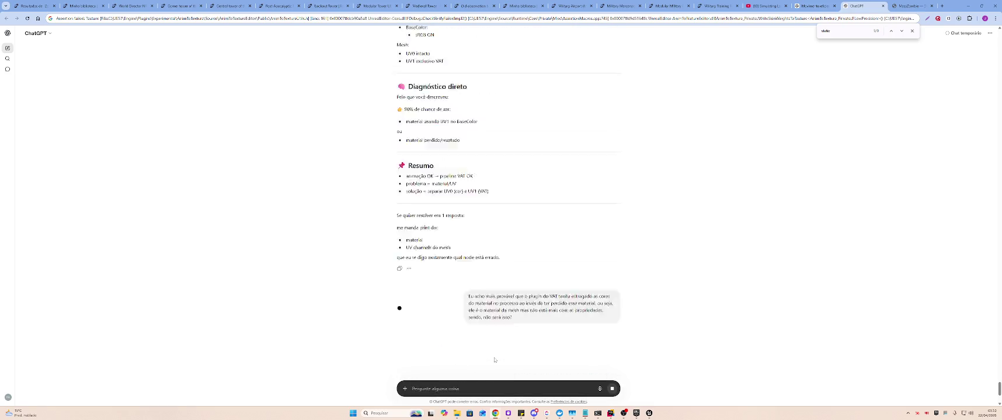
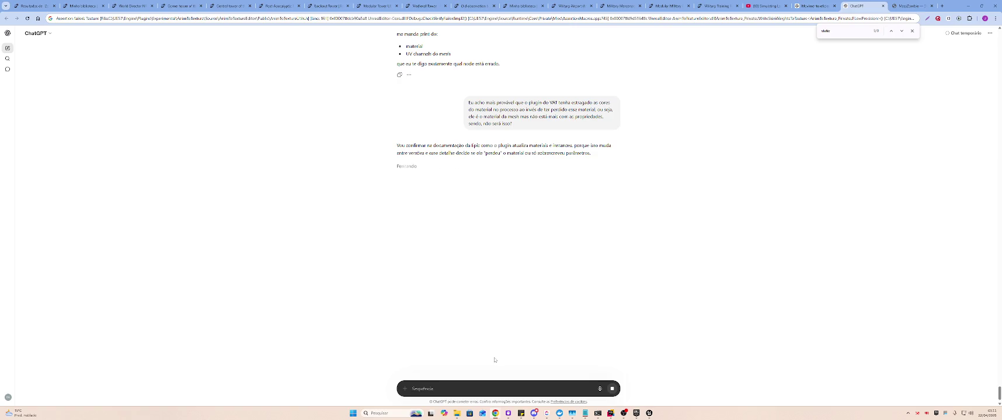
Switch from Chrome to the Unreal Editor showing the zombie crowd level
{"action": "left_click", "coordinate": [648, 413]}
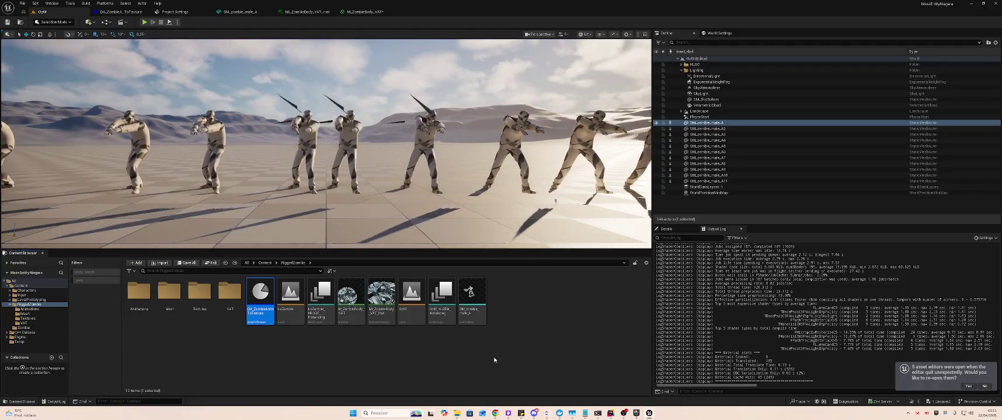
Save, then open the M_ZombieBody_VAT material graph and scroll its parameters to the top
{"action": "key", "text": "ctrl+shift+s"}
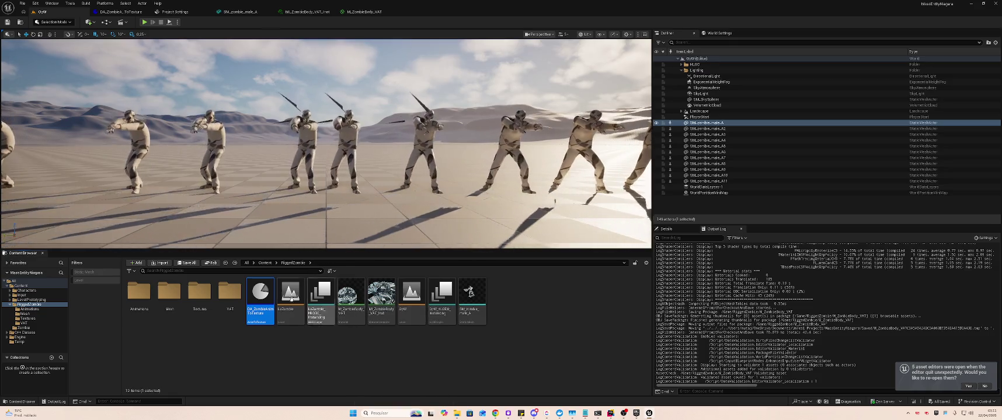
{"action": "double_click", "coordinate": [351, 294]}
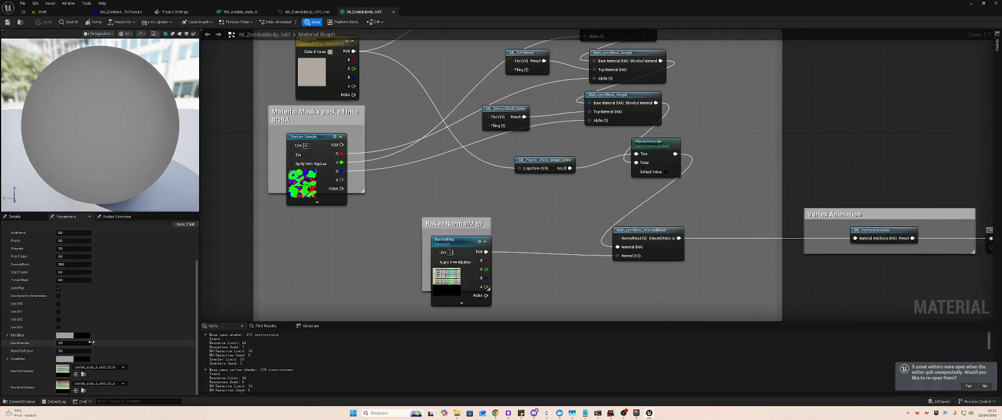
{"action": "scroll", "coordinate": [91, 345], "scroll_direction": "up", "scroll_amount": 3}
{"action": "scroll", "coordinate": [91, 344], "scroll_direction": "down", "scroll_amount": 3}
{"action": "scroll", "coordinate": [90, 344], "scroll_direction": "up", "scroll_amount": 3}
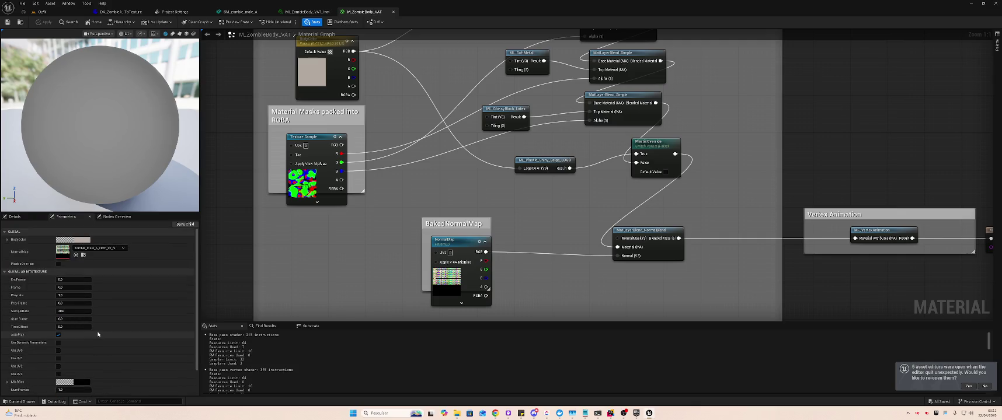
{"action": "key", "text": "alt+Tab"}
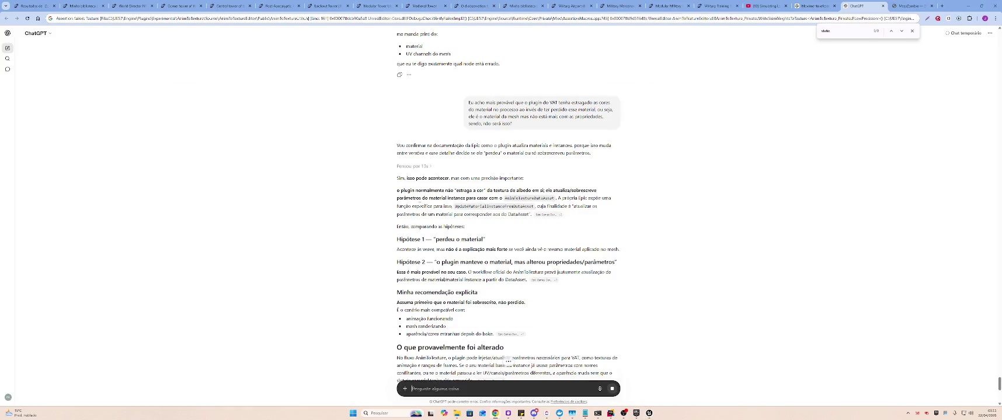
Read through ChatGPT's reply, highlighting the opening lines and the Hipótese 2 explanation, then return to Unreal
{"action": "mouse_move", "coordinate": [399, 178]}
{"action": "left_mouse_down"}
{"action": "mouse_move", "coordinate": [597, 190]}
{"action": "mouse_move", "coordinate": [457, 198]}
{"action": "mouse_move", "coordinate": [612, 200]}
{"action": "mouse_move", "coordinate": [429, 206]}
{"action": "mouse_move", "coordinate": [590, 216]}
{"action": "mouse_move", "coordinate": [617, 246]}
{"action": "mouse_move", "coordinate": [566, 262]}
{"action": "mouse_move", "coordinate": [432, 250]}
{"action": "mouse_move", "coordinate": [448, 239]}
{"action": "mouse_move", "coordinate": [636, 259]}
{"action": "left_mouse_up"}
{"action": "left_click", "coordinate": [636, 259]}
{"action": "mouse_move", "coordinate": [417, 257]}
{"action": "left_mouse_down"}
{"action": "mouse_move", "coordinate": [631, 272]}
{"action": "mouse_move", "coordinate": [603, 292]}
{"action": "left_mouse_up"}
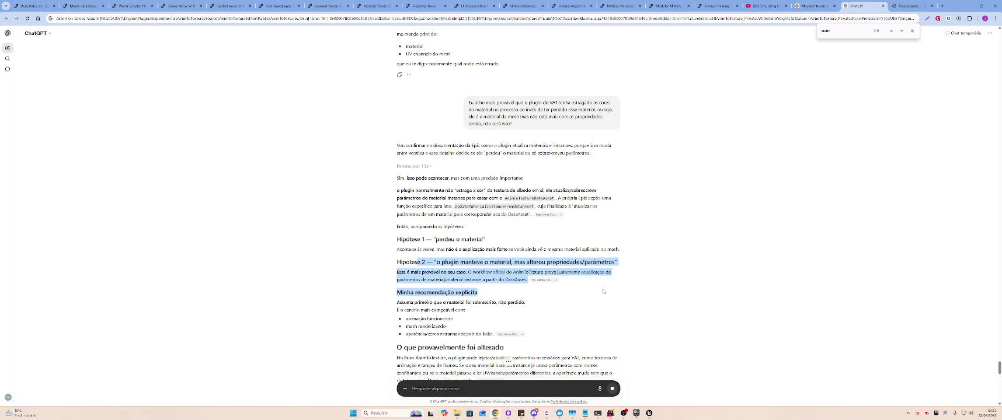
{"action": "left_click", "coordinate": [603, 291]}
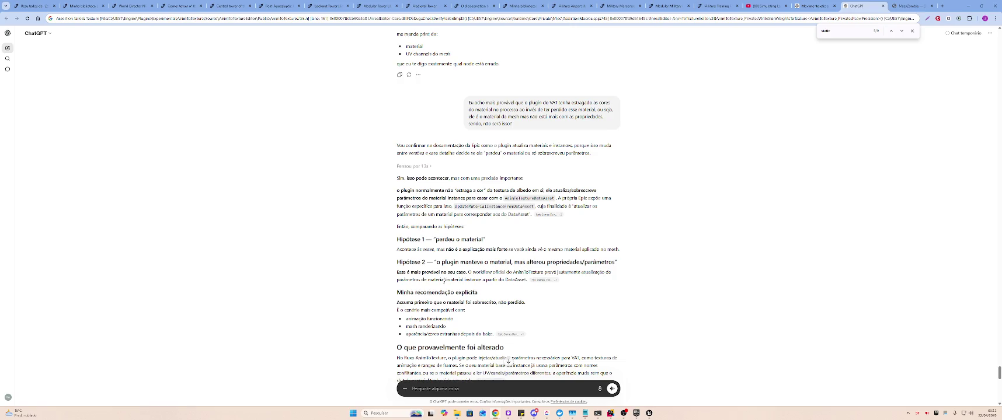
{"action": "scroll", "coordinate": [444, 281], "scroll_direction": "down", "scroll_amount": 1}
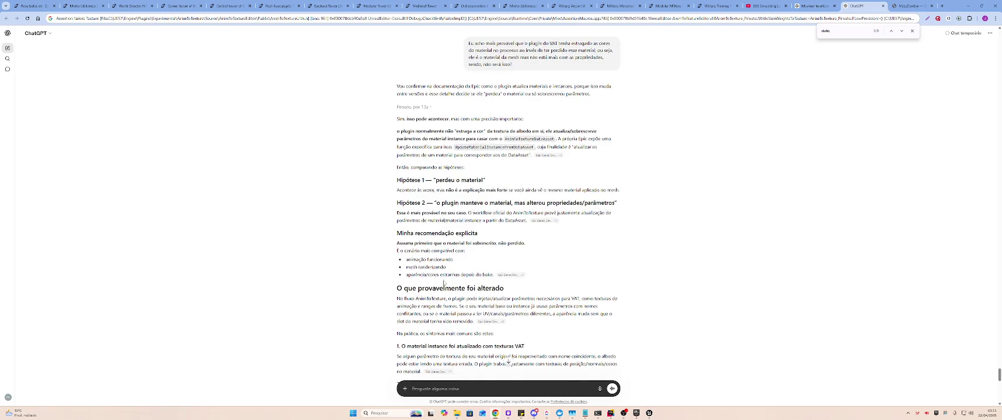
{"action": "scroll", "coordinate": [444, 282], "scroll_direction": "down", "scroll_amount": 1}
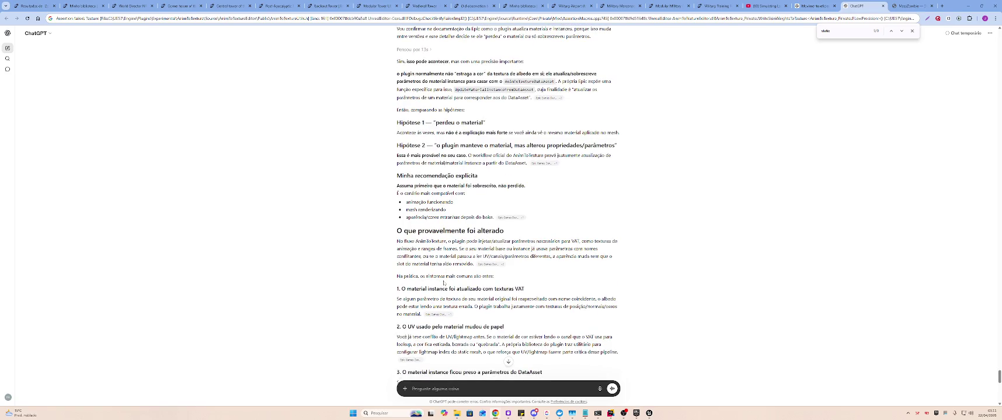
{"action": "scroll", "coordinate": [444, 282], "scroll_direction": "up", "scroll_amount": 5}
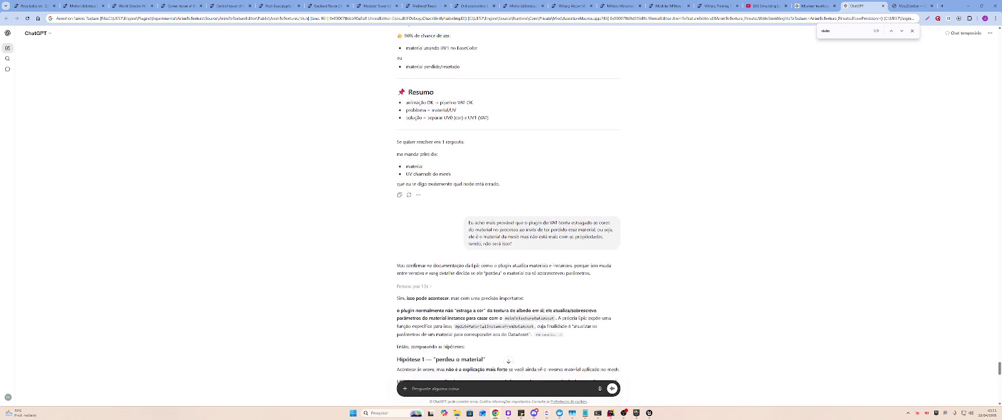
{"action": "scroll", "coordinate": [437, 278], "scroll_direction": "down", "scroll_amount": 10}
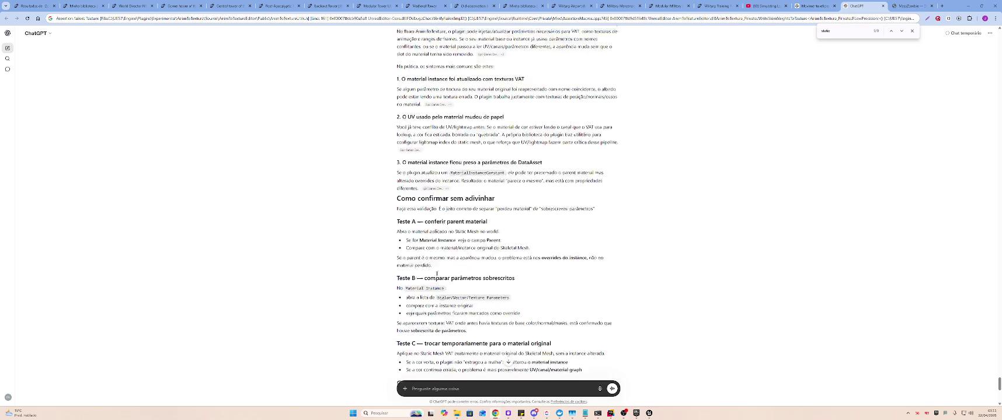
{"action": "key", "text": "alt+Tab"}
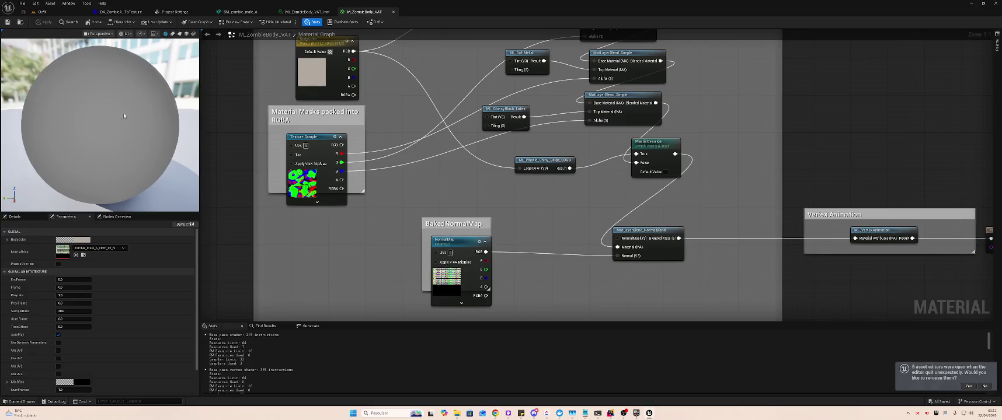
From the OpW level, open M_ZombieBody_VAT_Inst, toggle the UseUV0 override off and on, and save
{"action": "left_click", "coordinate": [42, 11]}
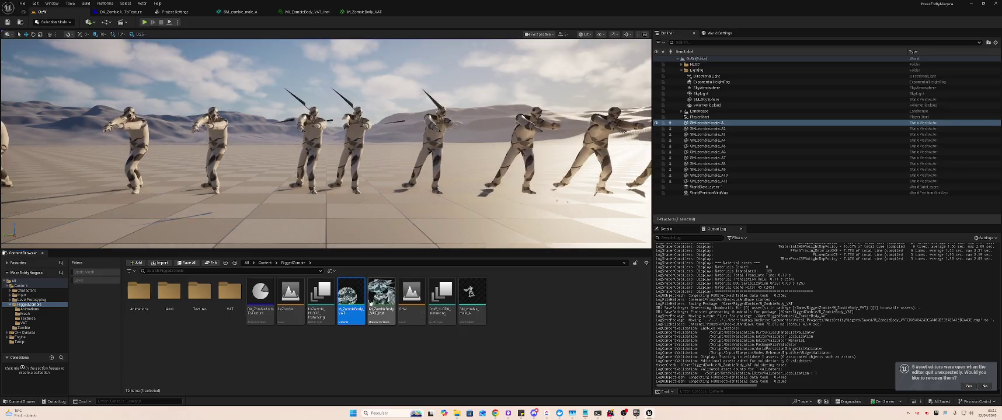
{"action": "double_click", "coordinate": [377, 295]}
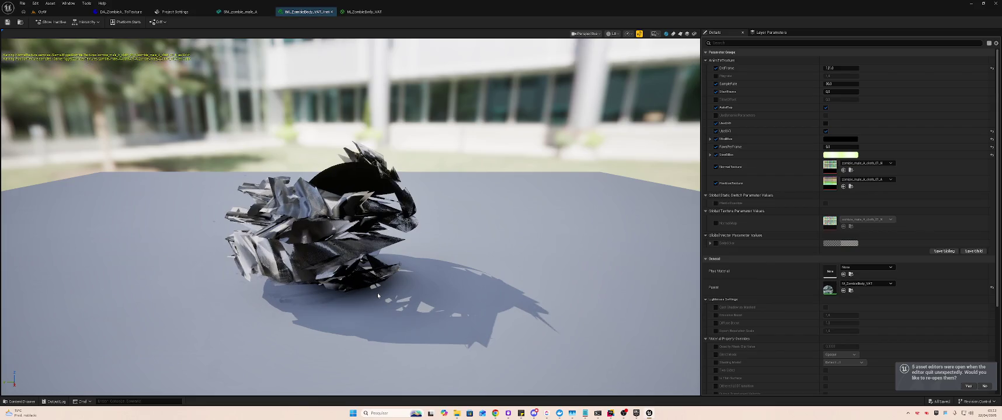
{"action": "left_click", "coordinate": [716, 123]}
{"action": "left_click", "coordinate": [715, 123]}
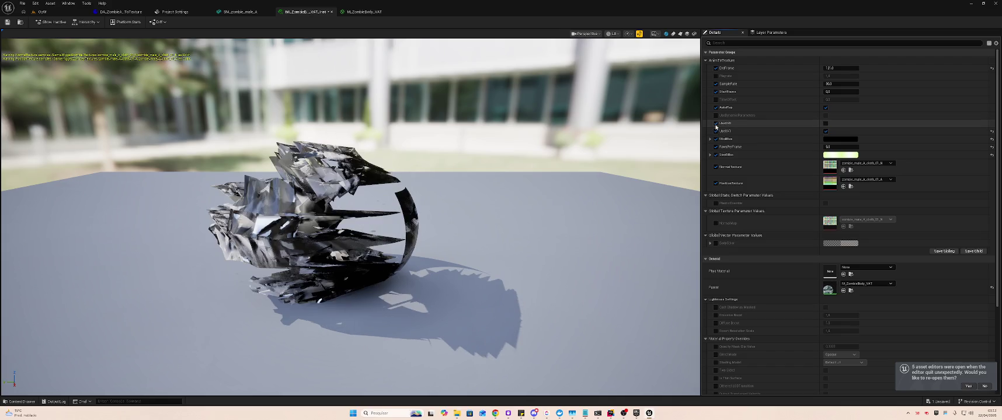
{"action": "key", "text": "ctrl+s"}
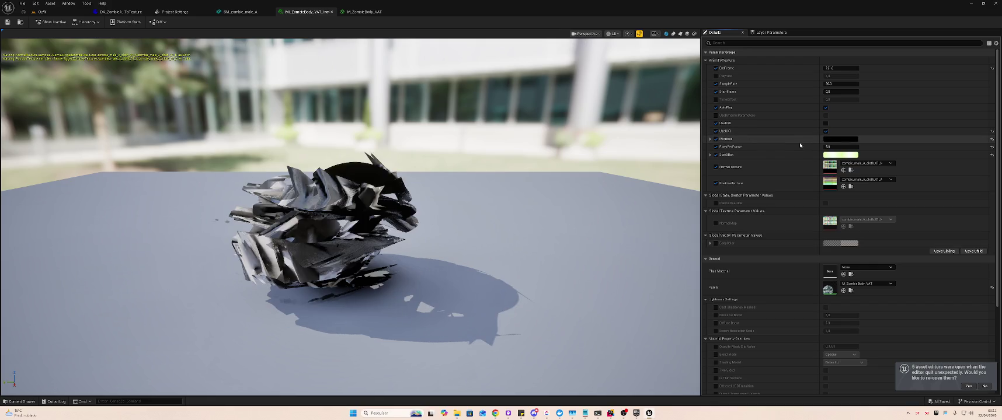
Switch the instance from UseUV1 to UseUV2, save, and check the zombies in the level
{"action": "left_click", "coordinate": [826, 131]}
{"action": "left_click", "coordinate": [826, 139]}
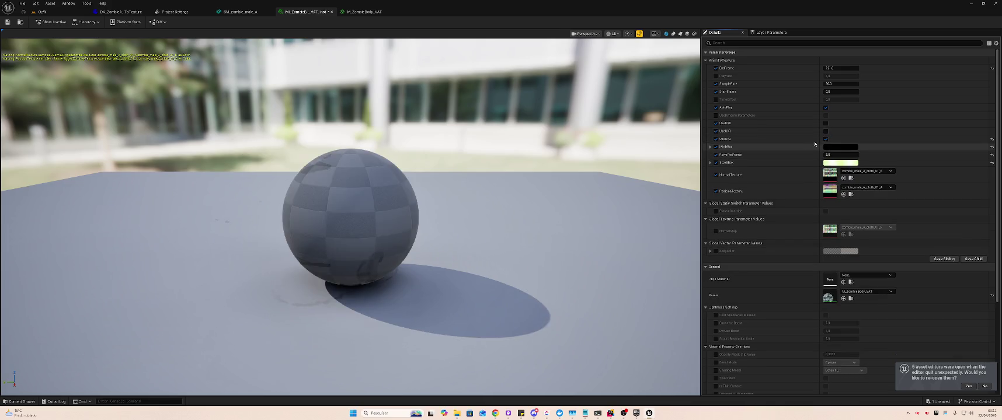
{"action": "key", "text": "ctrl+s"}
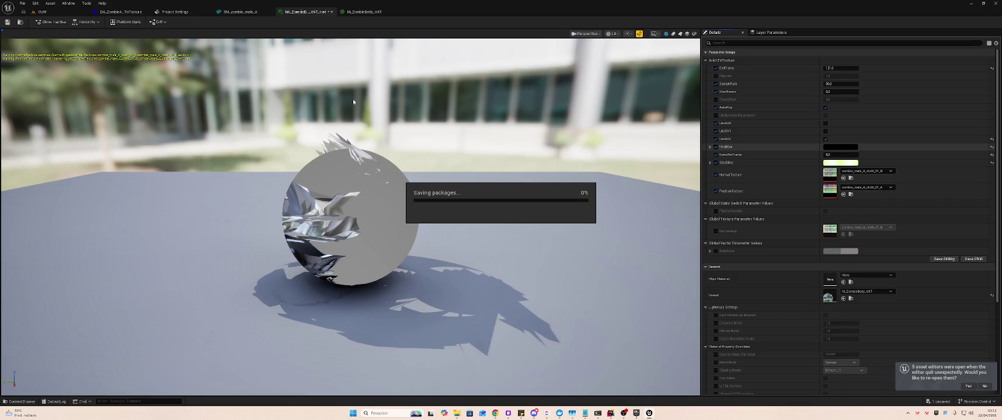
{"action": "left_click", "coordinate": [52, 12]}
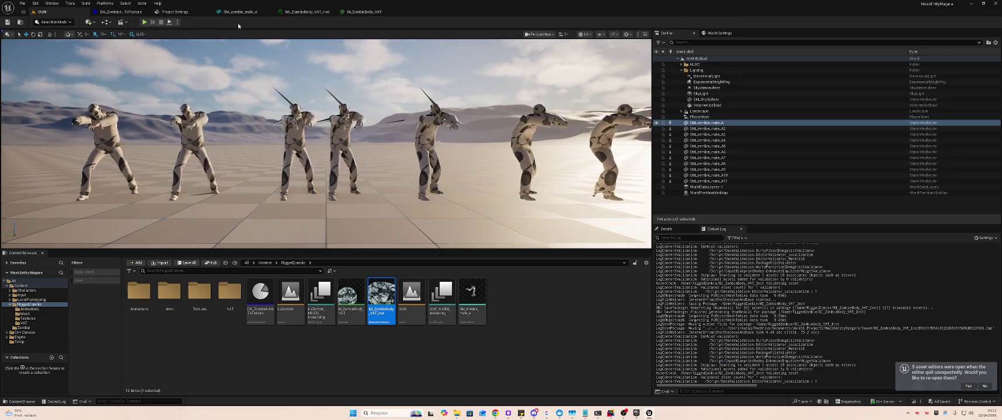
{"action": "left_click", "coordinate": [304, 12]}
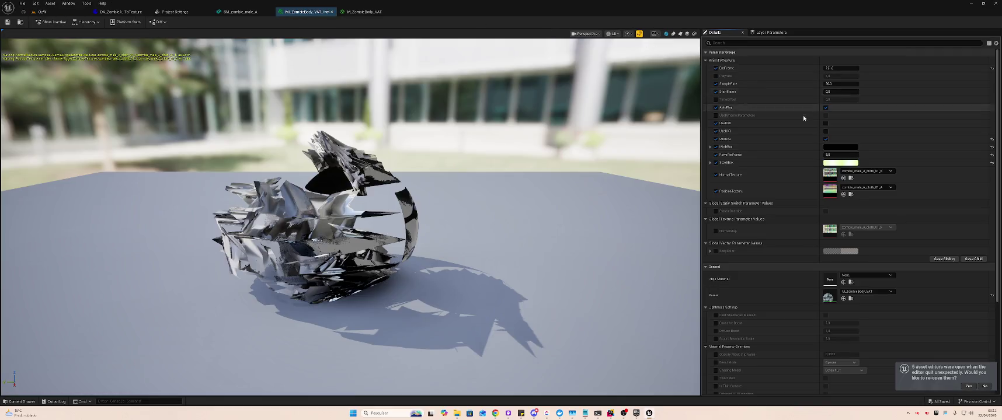
Try different UseUV channel options on the instance, comparing the zombies in the level after each change
{"action": "left_click", "coordinate": [825, 123]}
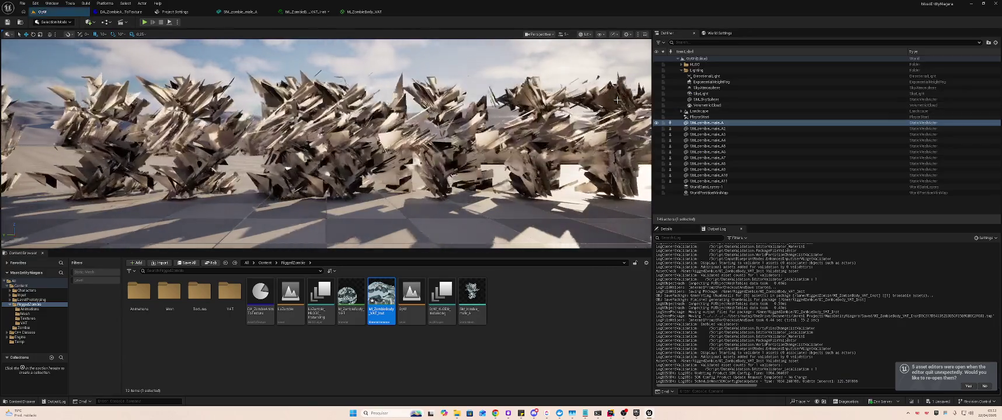
{"action": "key", "text": "ctrl+Tab"}
{"action": "key", "text": "ctrl+Tab"}
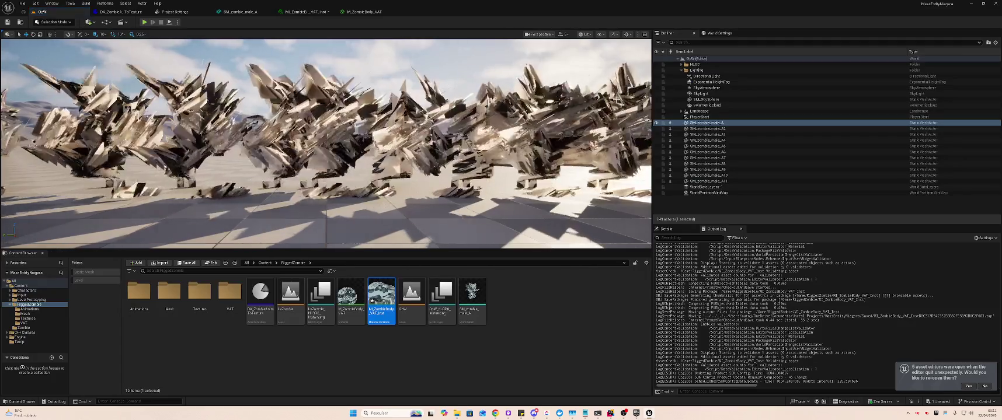
{"action": "key", "text": "ctrl+Tab"}
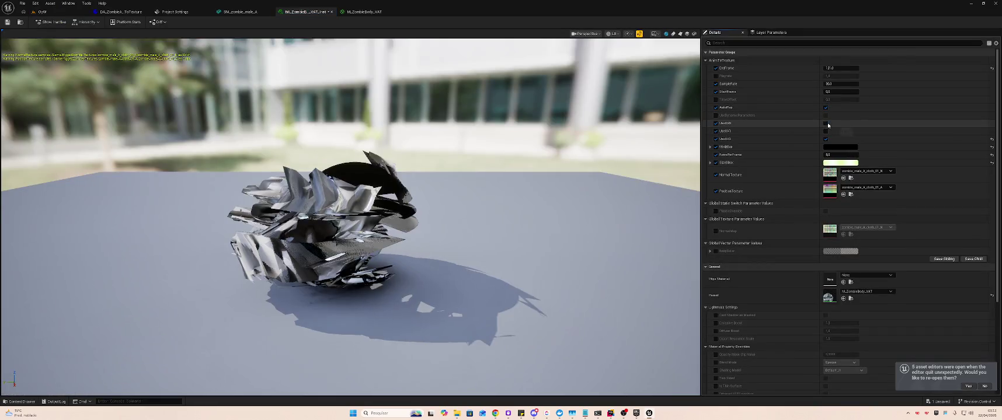
{"action": "key", "text": "ctrl+Tab"}
{"action": "key", "text": "ctrl+Tab"}
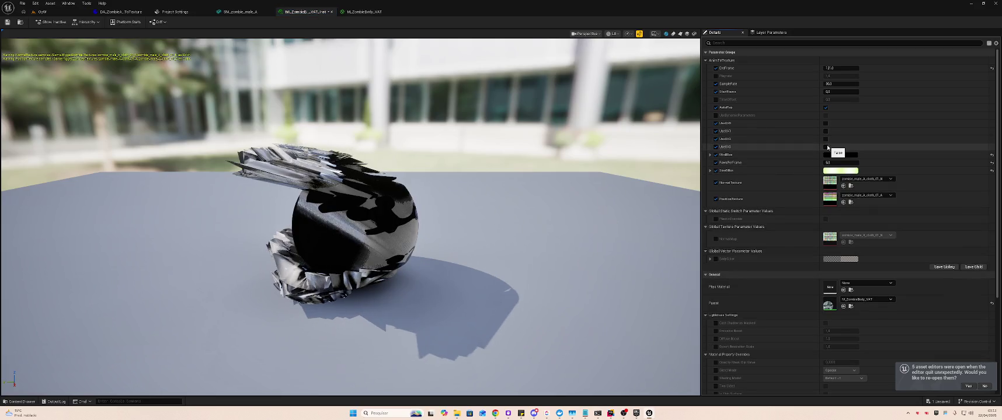
{"action": "key", "text": "ctrl+Tab"}
{"action": "key", "text": "ctrl+Tab"}
{"action": "left_click", "coordinate": [826, 147]}
{"action": "key", "text": "ctrl+Tab"}
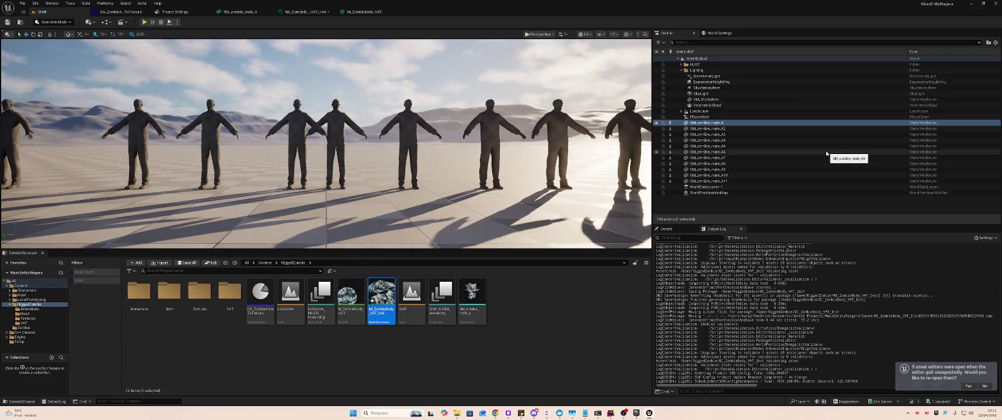
{"action": "key", "text": "ctrl+Tab"}
{"action": "key", "text": "ctrl+Tab"}
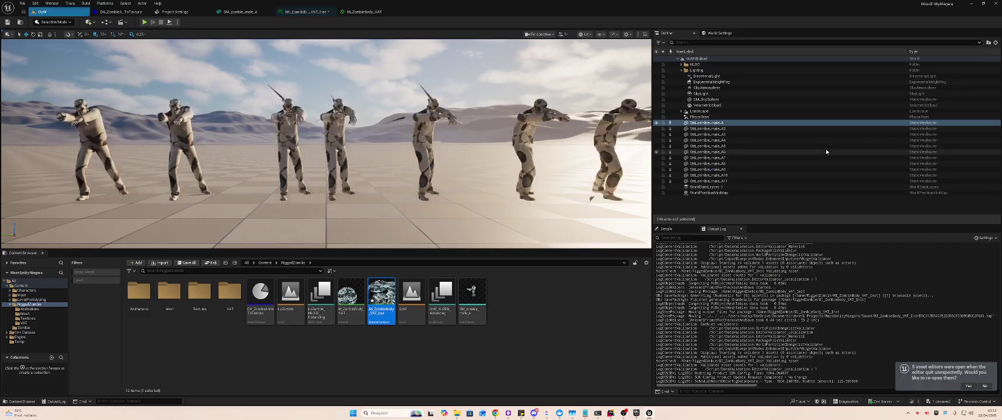
{"action": "key", "text": "ctrl+Tab"}
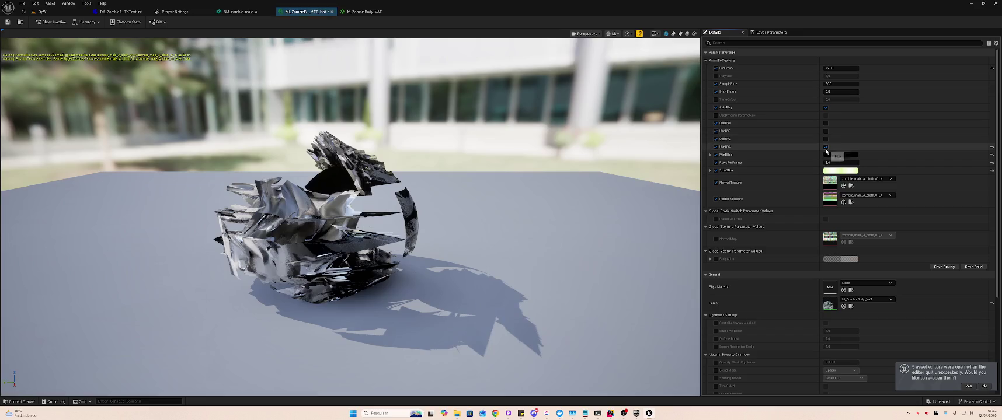
{"action": "left_click", "coordinate": [825, 139]}
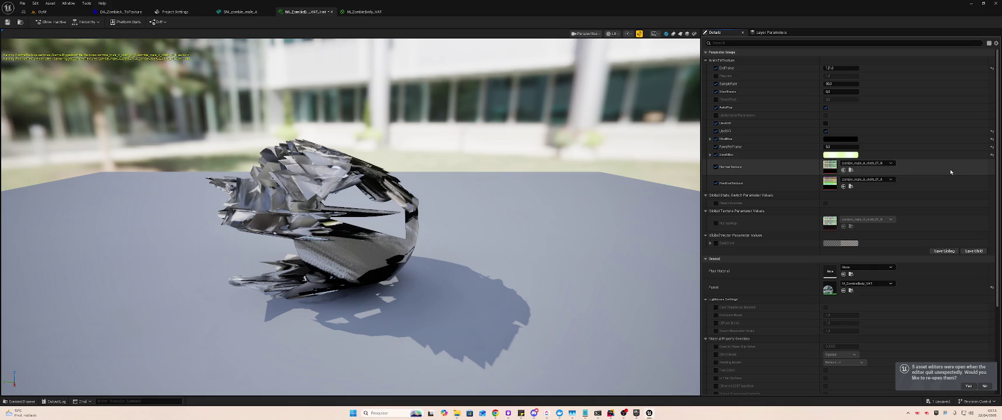
Disable the NormalTexture and PositionTexture overrides, save, compare in the level, then re-enable both and save
{"action": "left_click", "coordinate": [716, 167]}
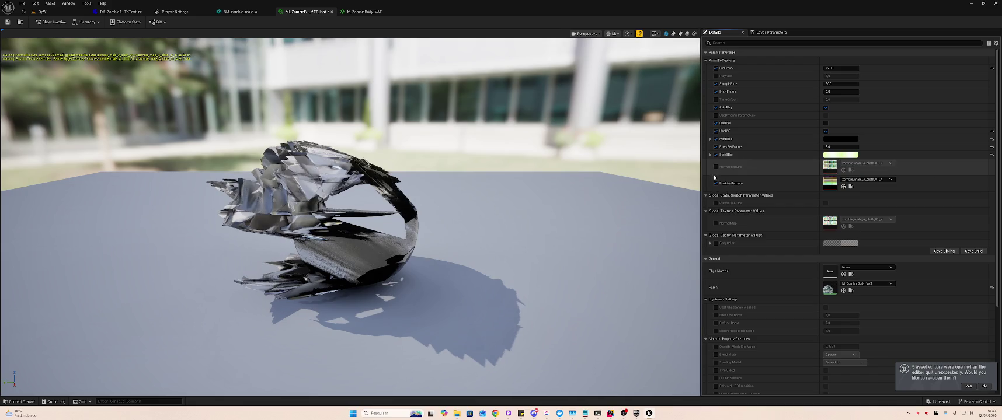
{"action": "left_click", "coordinate": [716, 183]}
{"action": "key", "text": "ctrl+s"}
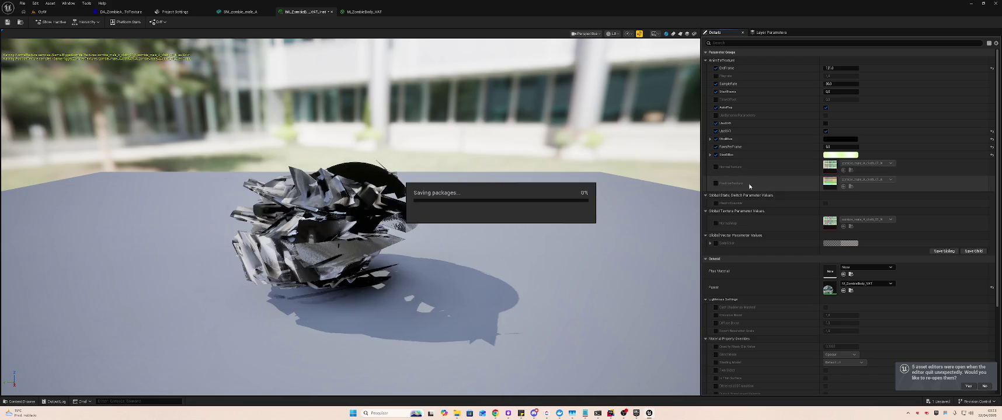
{"action": "key", "text": "ctrl+Tab"}
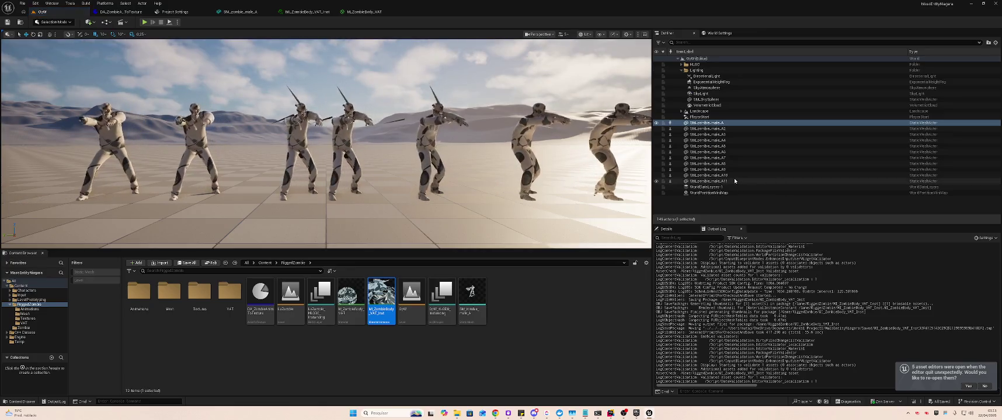
{"action": "key", "text": "ctrl+Tab"}
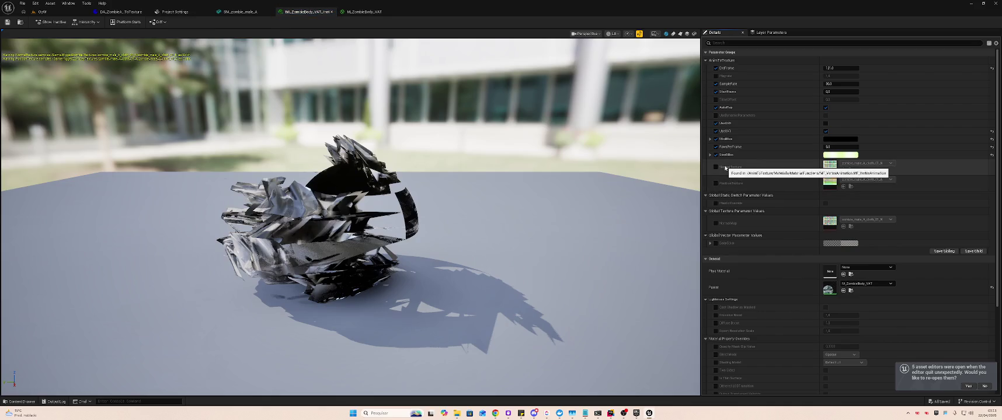
{"action": "left_click", "coordinate": [716, 183]}
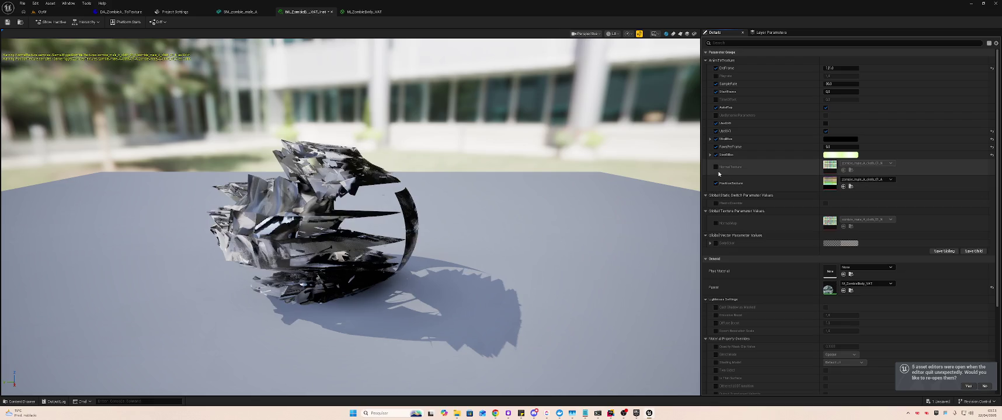
{"action": "left_click", "coordinate": [715, 168]}
{"action": "key", "text": "ctrl+s"}
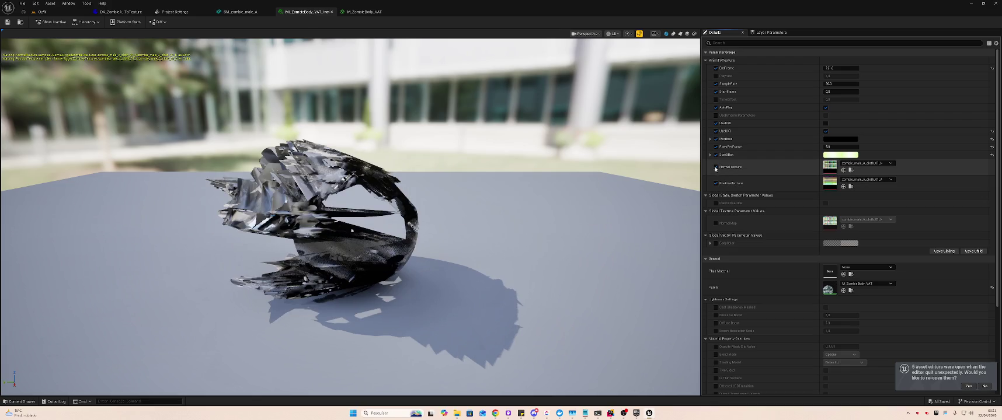
{"action": "key", "text": "alt+Tab"}
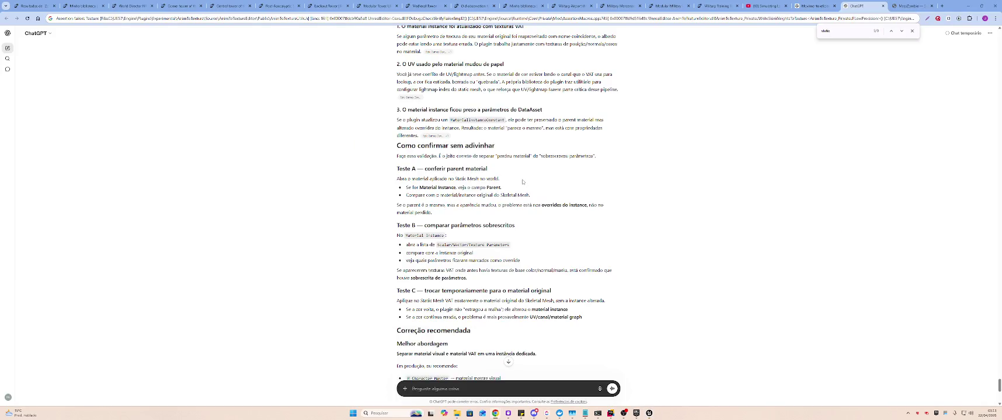
{"action": "scroll", "coordinate": [550, 175], "scroll_direction": "up", "scroll_amount": 10}
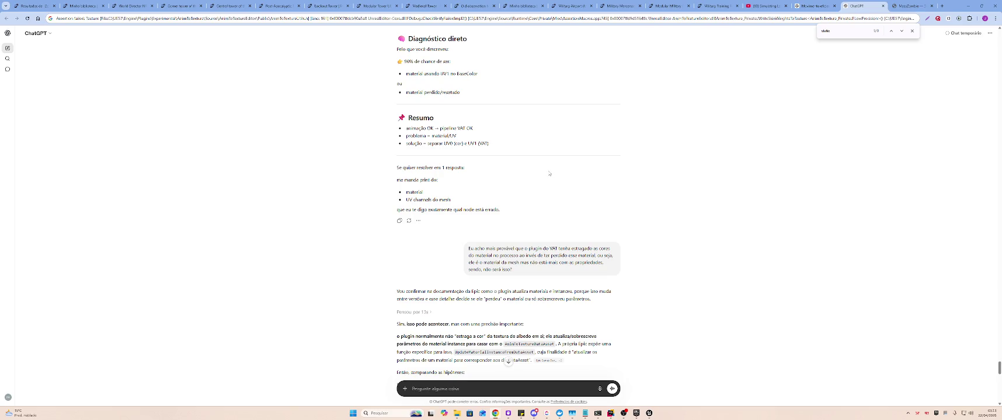
{"action": "scroll", "coordinate": [550, 174], "scroll_direction": "down", "scroll_amount": 6}
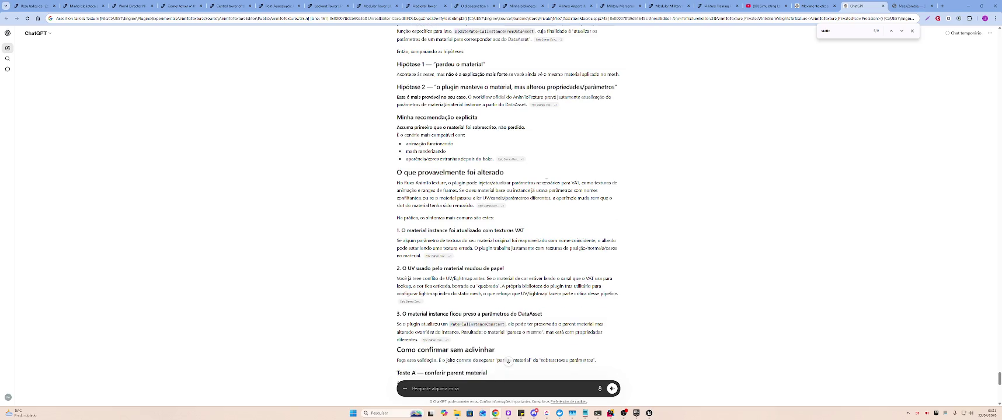
{"action": "scroll", "coordinate": [546, 180], "scroll_direction": "down", "scroll_amount": 2}
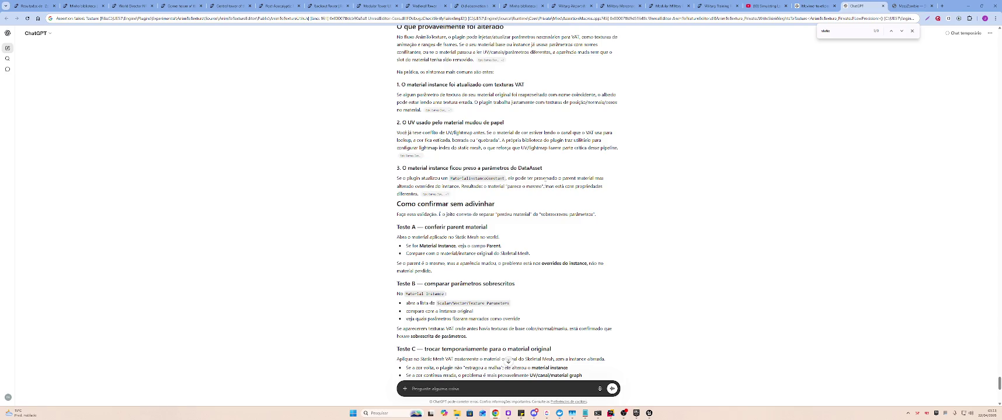
{"action": "scroll", "coordinate": [546, 185], "scroll_direction": "down", "scroll_amount": 1}
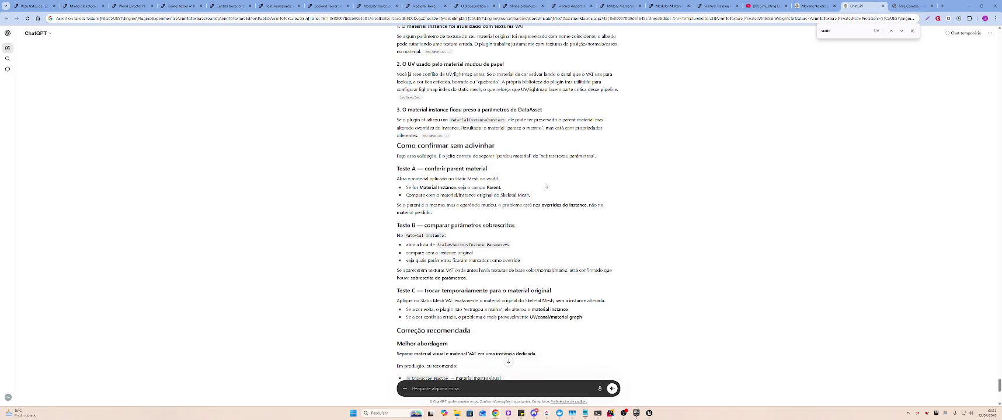